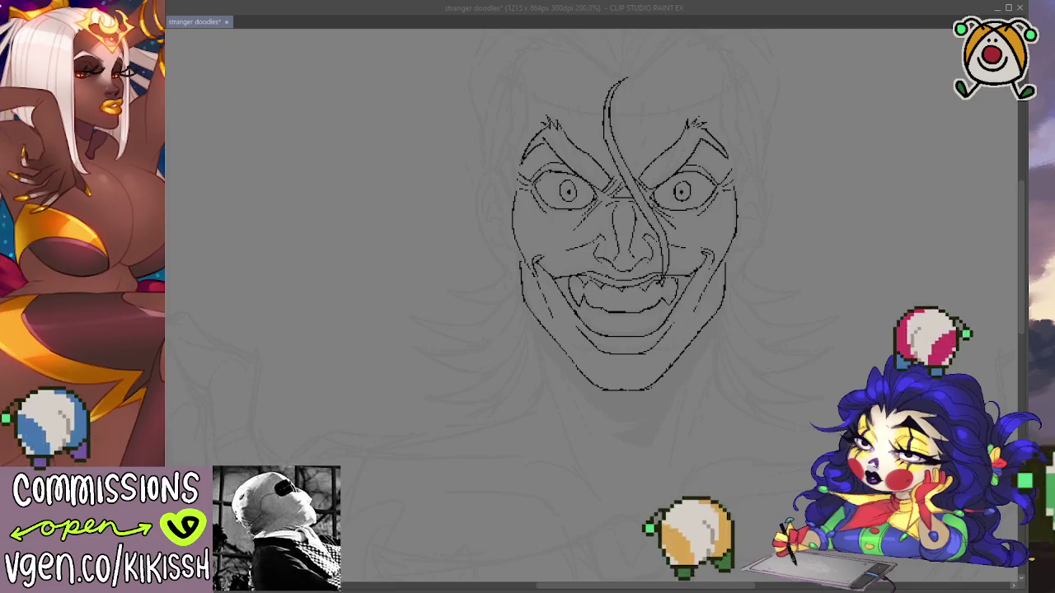
Ink the right mouth corner and darken the left mouth corner of the grin in black.
key(alt+Tab)
drag(857, 336, 874, 338)
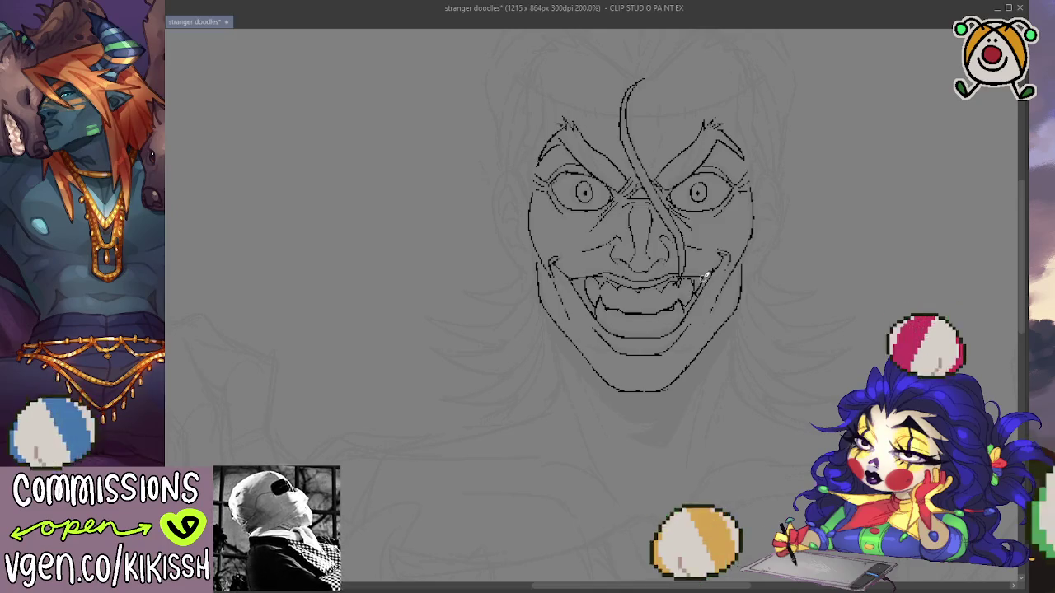
drag(693, 294, 707, 276)
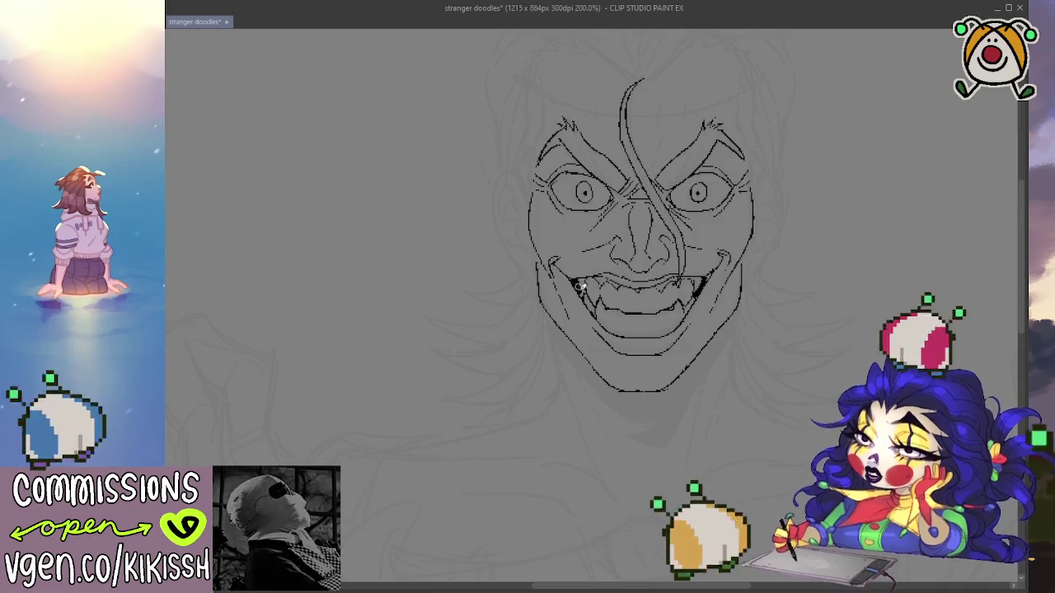
drag(576, 280, 582, 291)
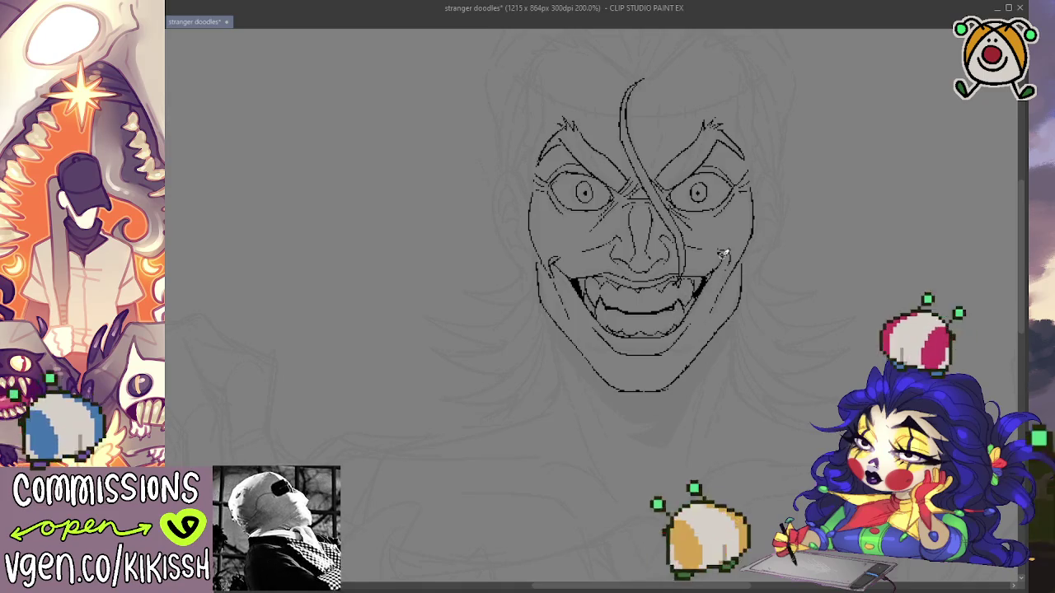
Ink the right side of the head outline and the hair strokes across the top.
scroll(741, 288, down, 1)
scroll(758, 314, down, 2)
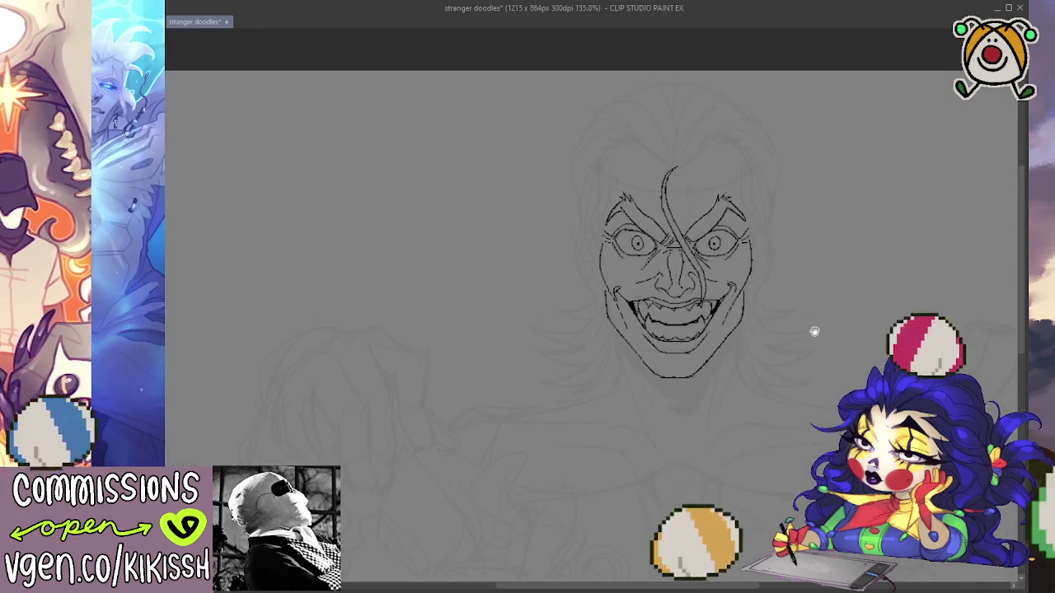
scroll(829, 259, up, 1)
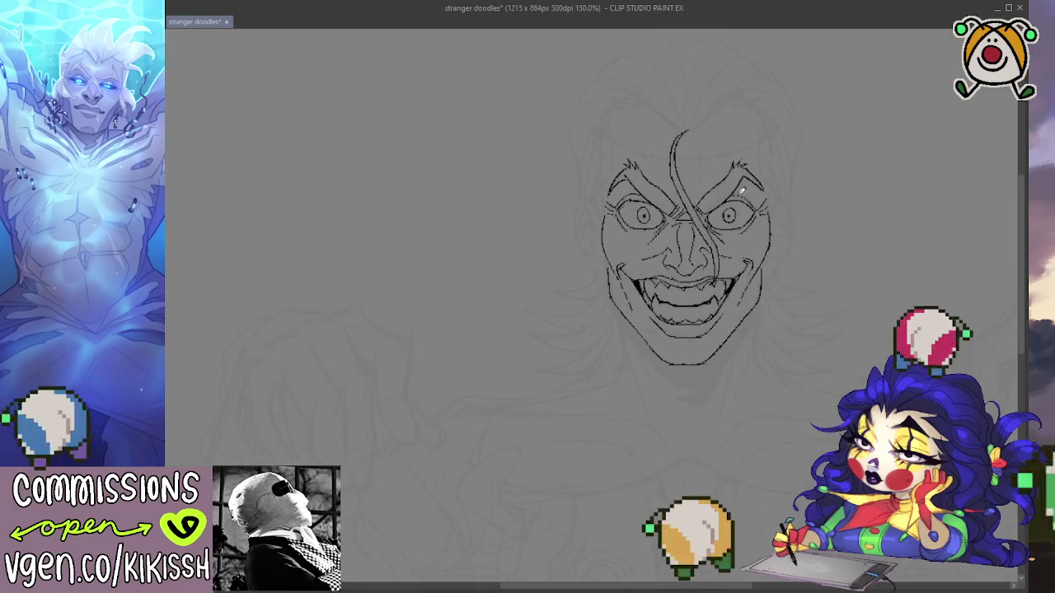
scroll(741, 191, up, 1)
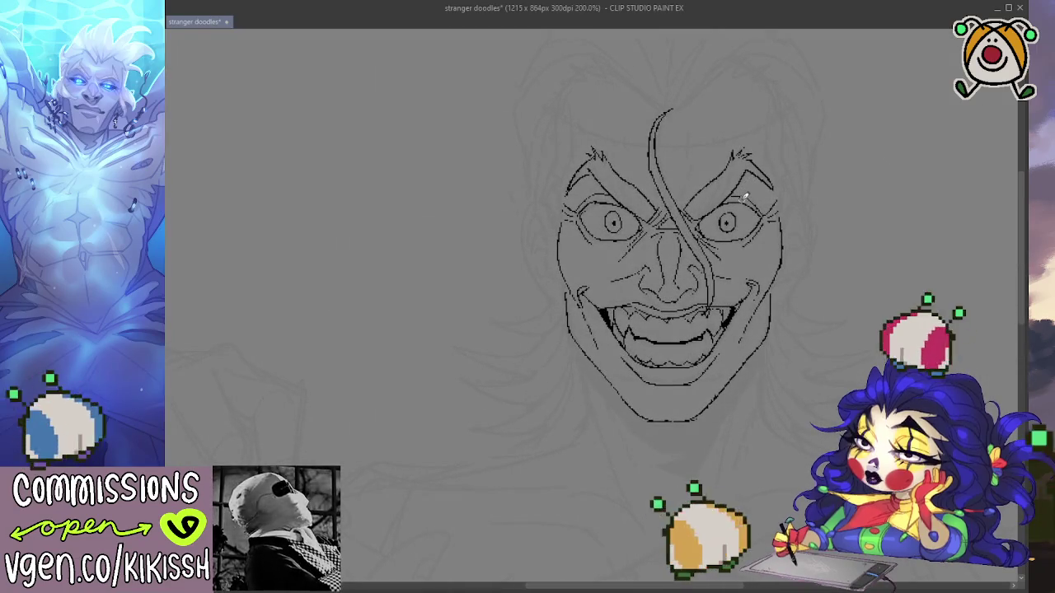
drag(750, 206, 743, 228)
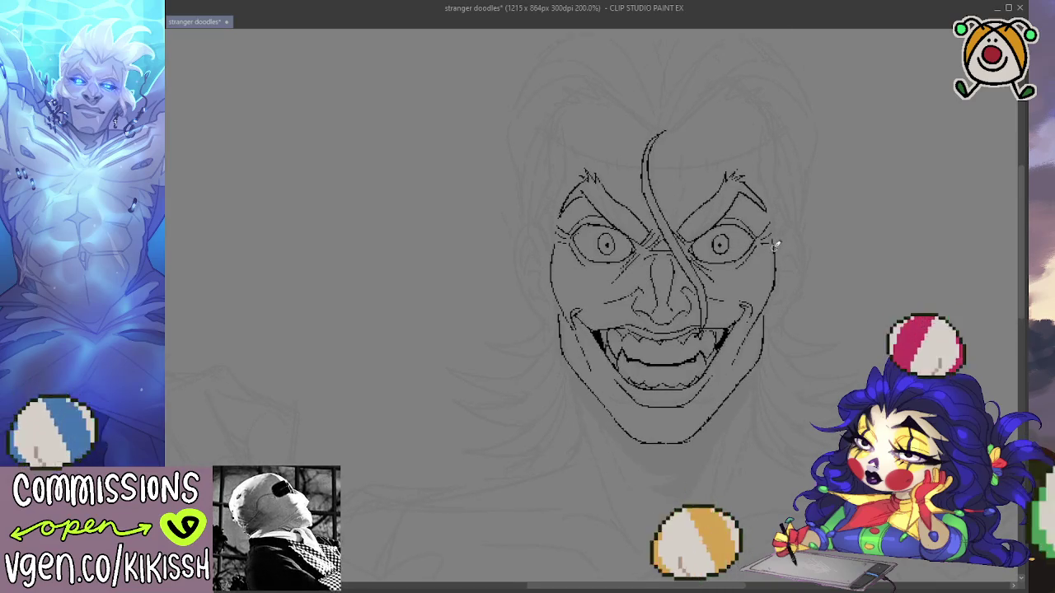
drag(776, 192, 781, 131)
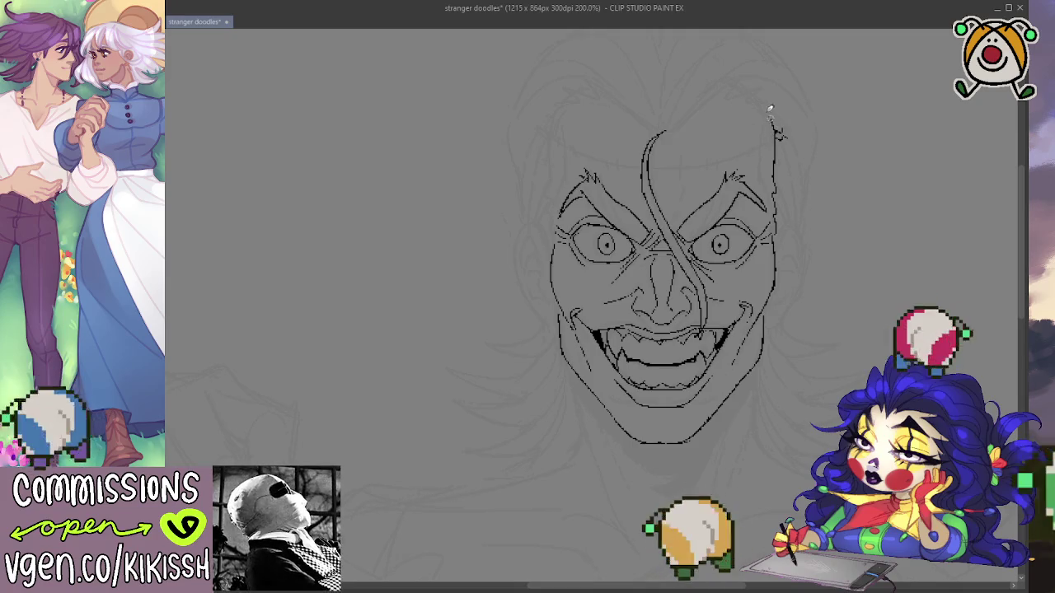
mouse_move(767, 95)
mouse_down()
mouse_move(726, 80)
mouse_move(668, 132)
mouse_up()
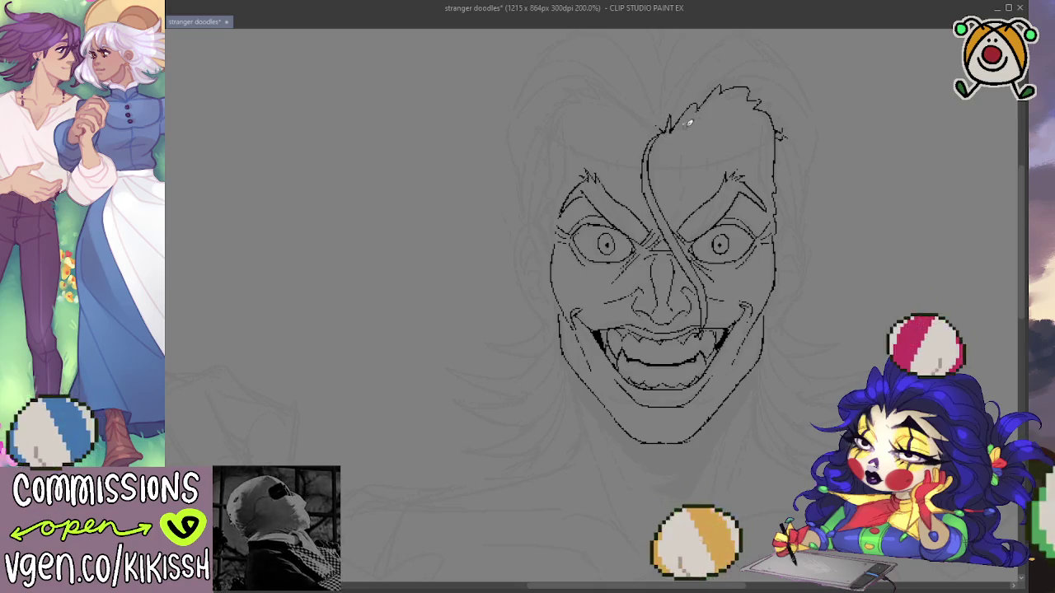
Retrace the lower mouth line twice so it becomes thicker and darker.
scroll(733, 117, down, 1)
scroll(774, 321, down, 1)
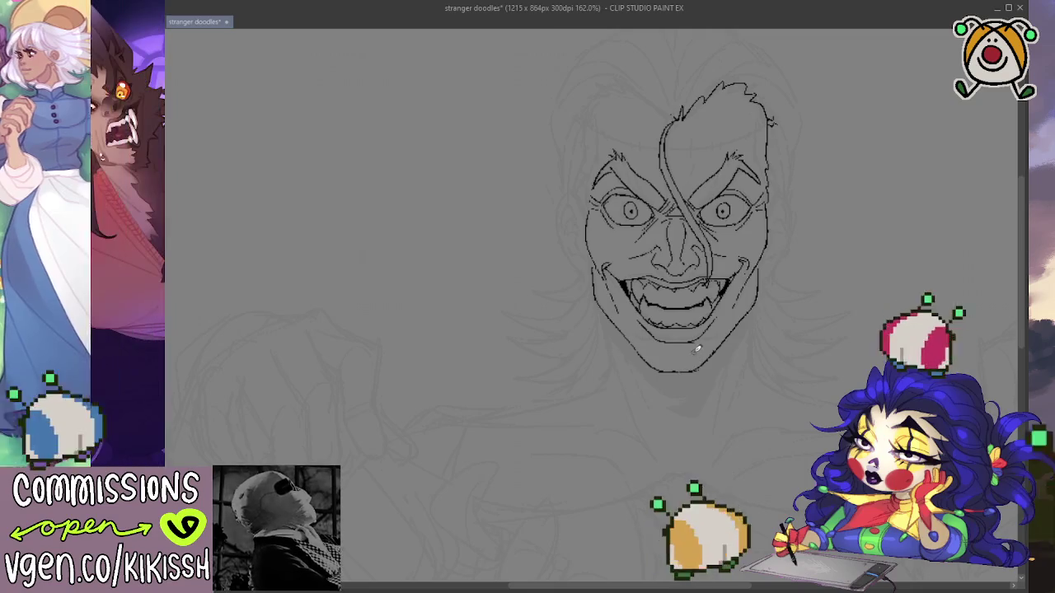
scroll(697, 348, up, 2)
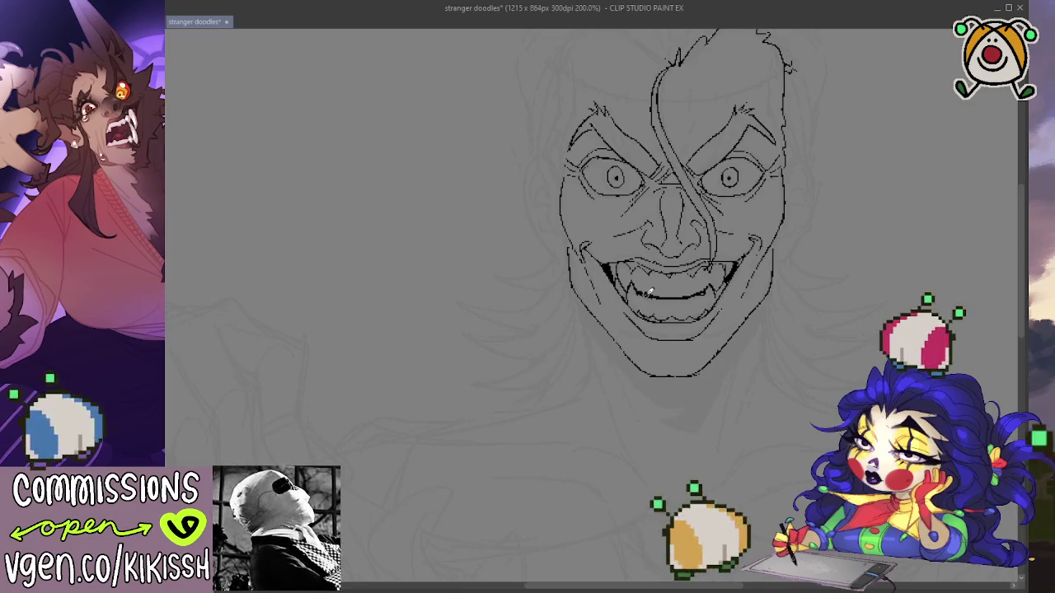
drag(649, 293, 706, 289)
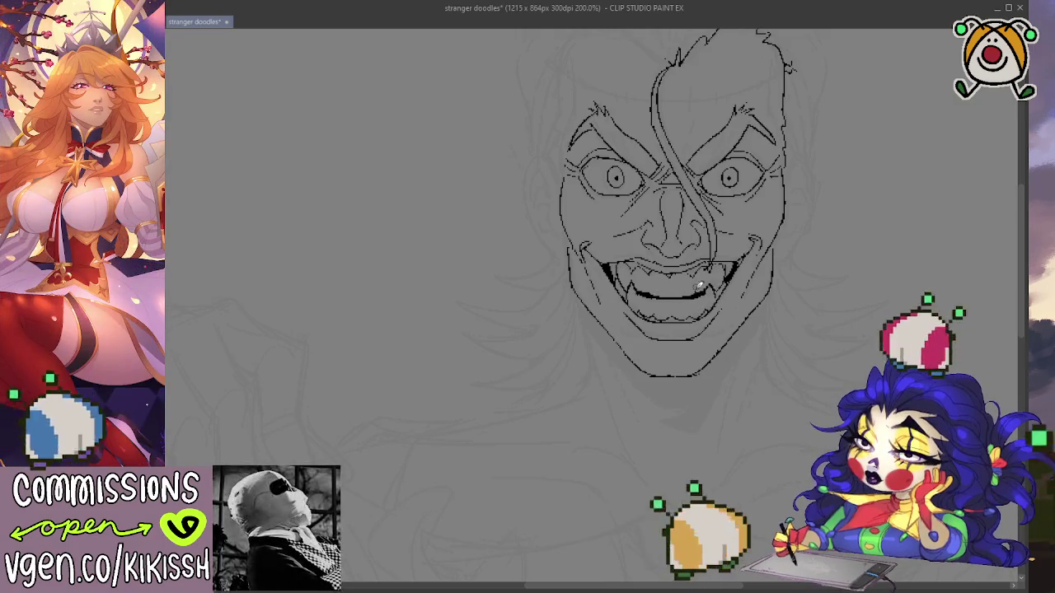
drag(655, 289, 705, 291)
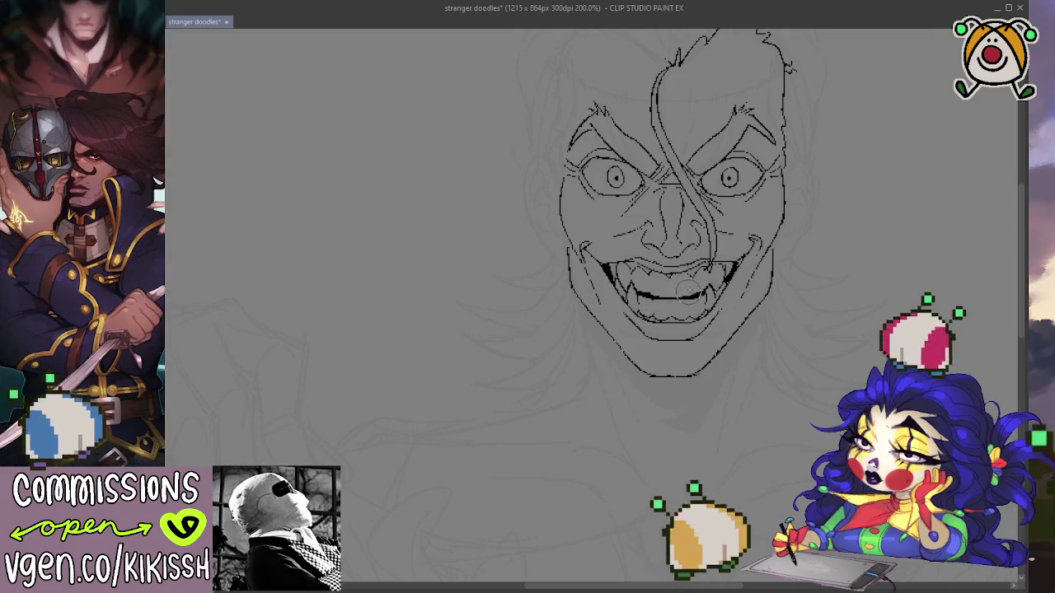
drag(780, 273, 787, 295)
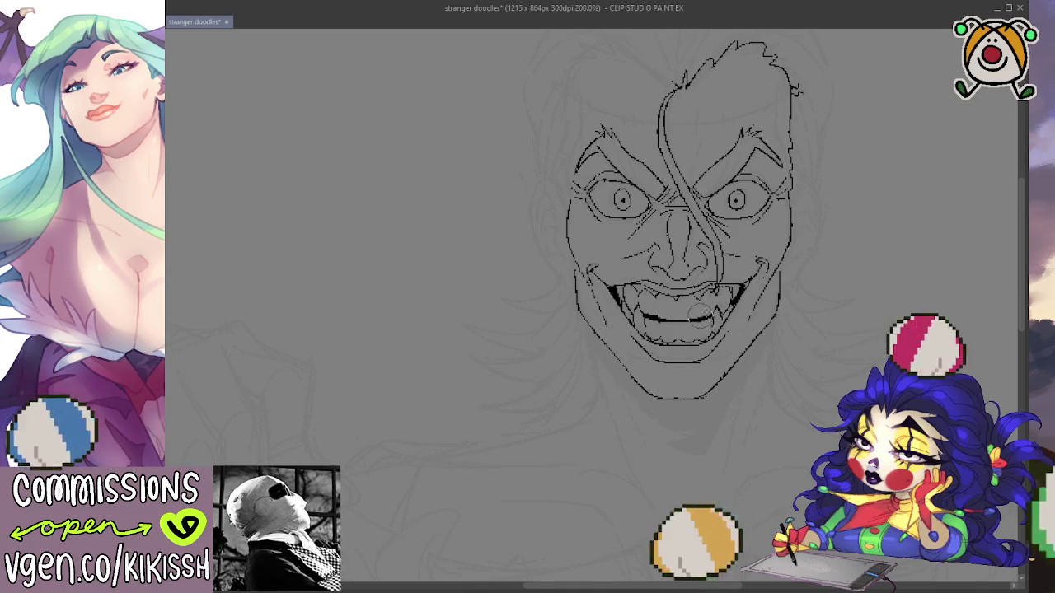
Draw the right ear curve beside the face and extend it down toward the cheek.
key(ctrl+z)
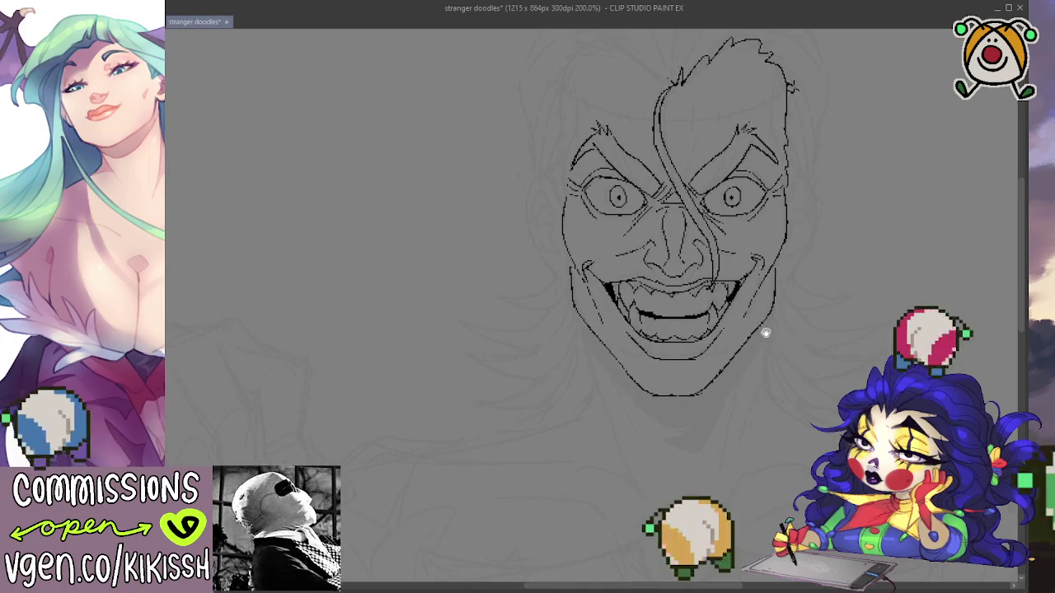
scroll(744, 249, down, 2)
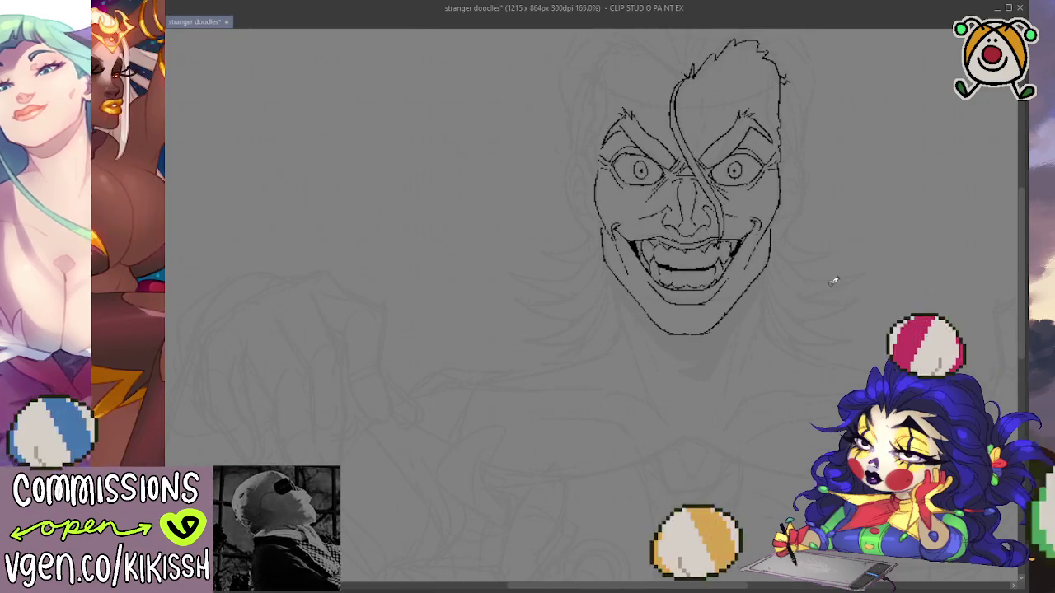
scroll(826, 247, up, 2)
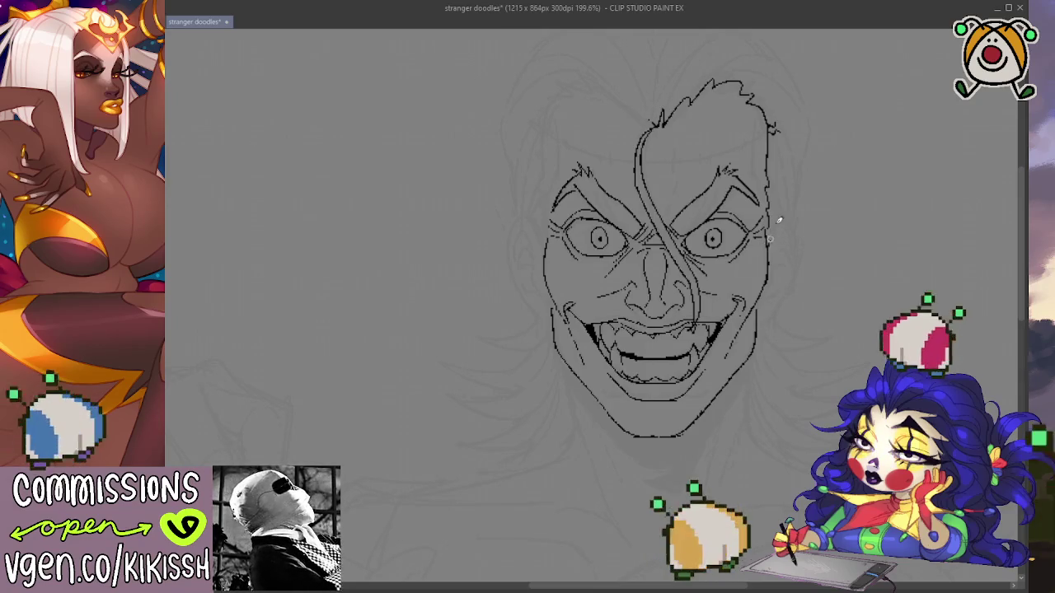
drag(775, 225, 792, 268)
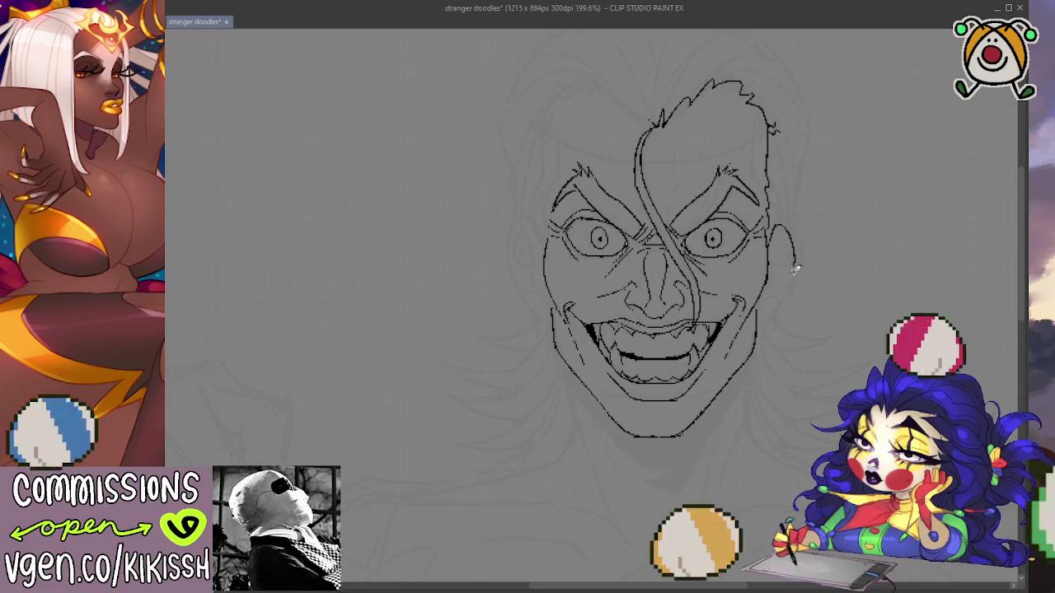
key(ctrl+z)
drag(774, 223, 798, 265)
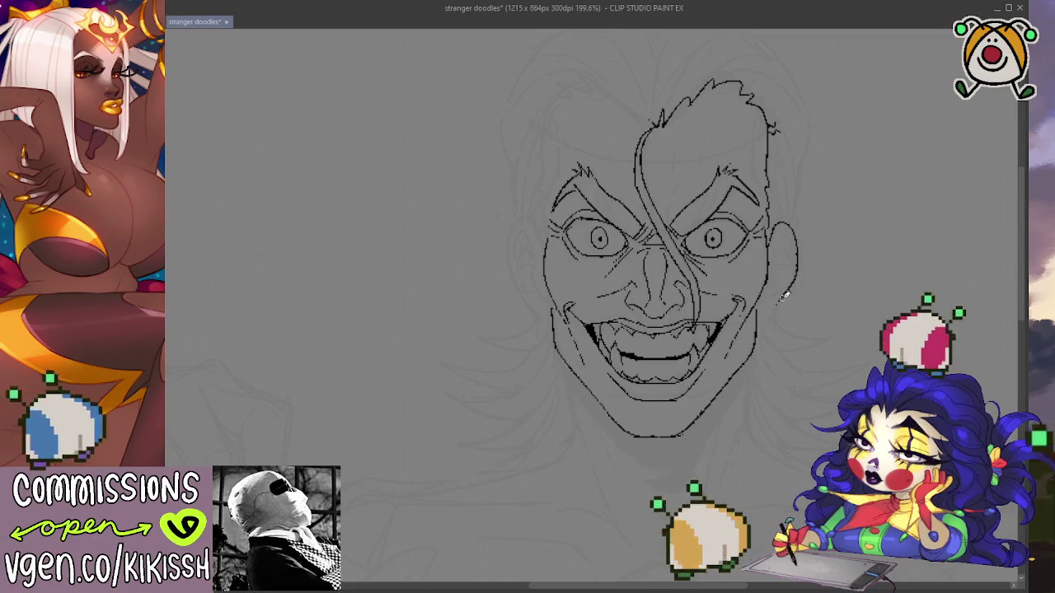
key(ctrl+z)
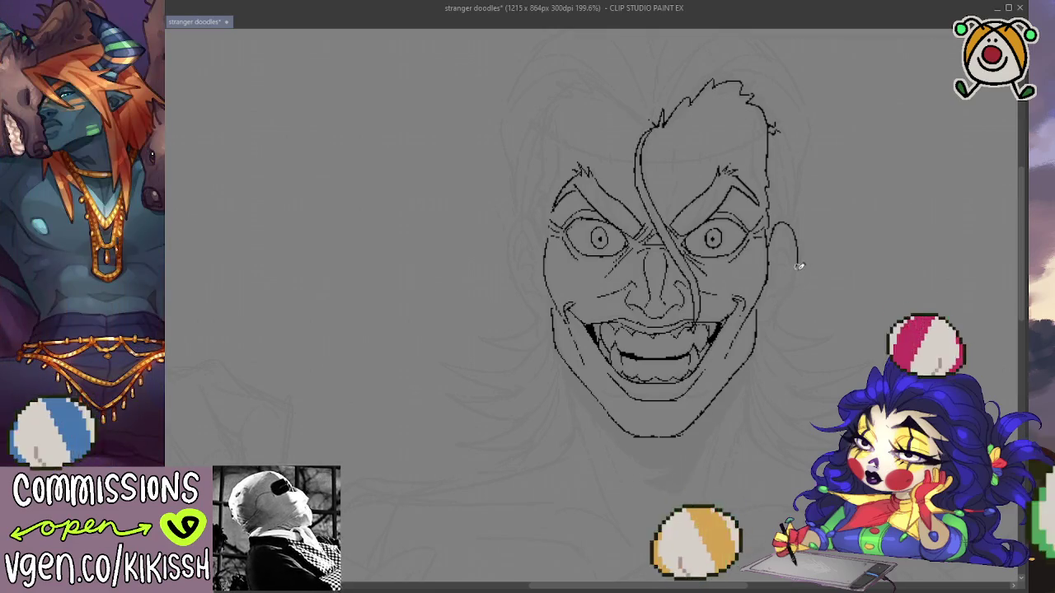
drag(798, 266, 769, 323)
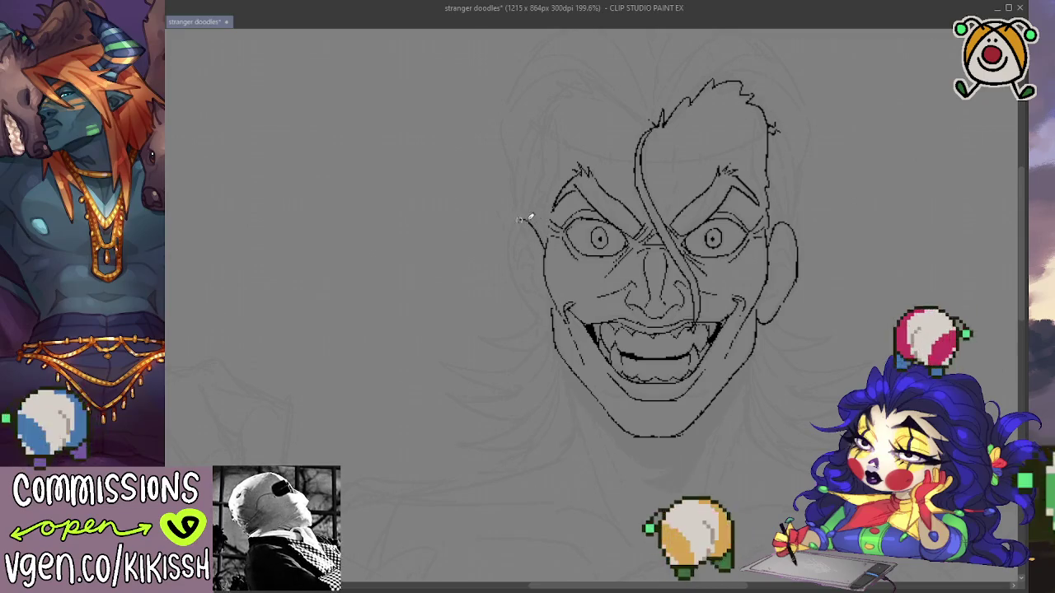
Ink the left ear outline beside the face, then zoom out to check both ears.
drag(514, 262, 536, 315)
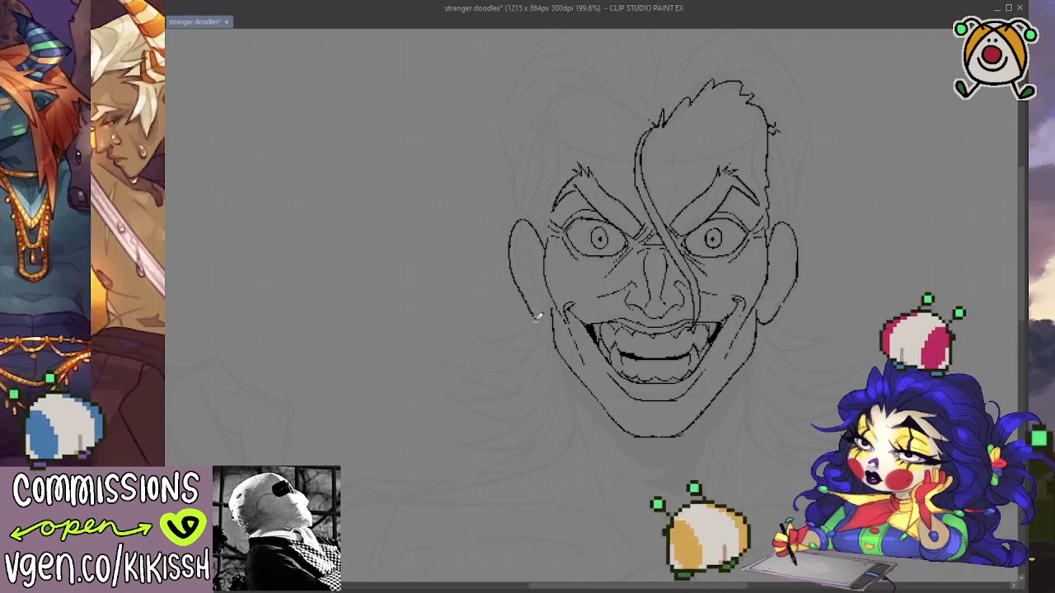
scroll(627, 241, down, 5)
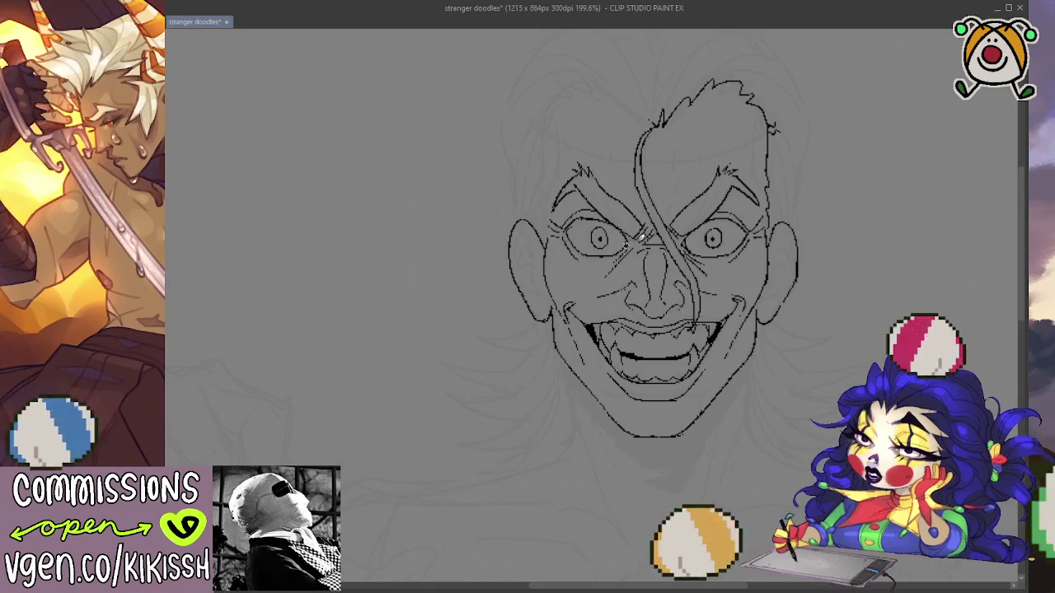
mouse_move(772, 313)
mouse_down()
mouse_move(718, 235)
mouse_move(760, 334)
mouse_move(803, 349)
mouse_up()
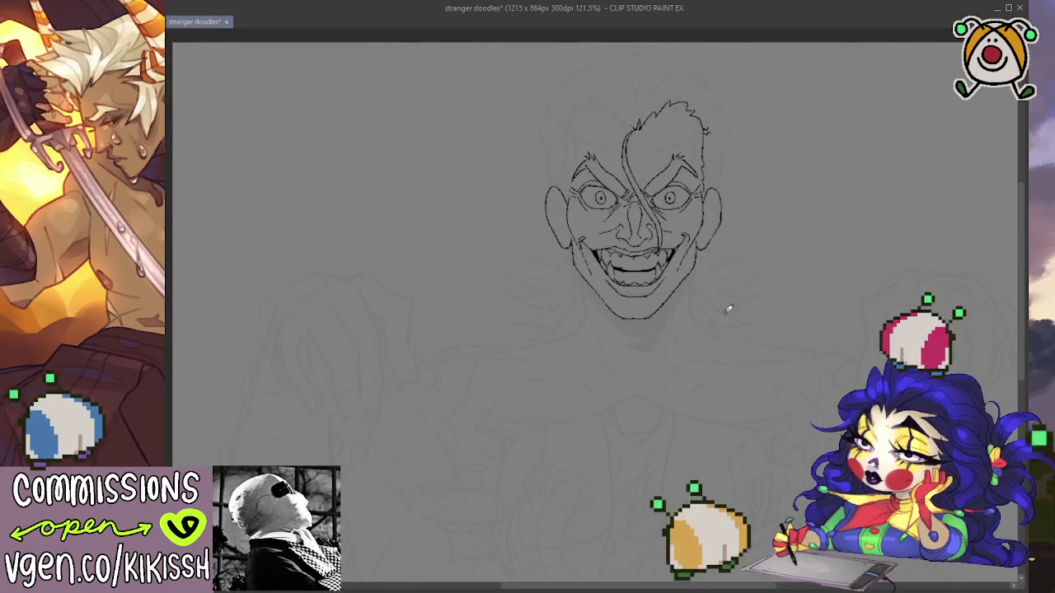
Pan and zoom around the hair and face to review the inked head lineart.
scroll(728, 303, up, 4)
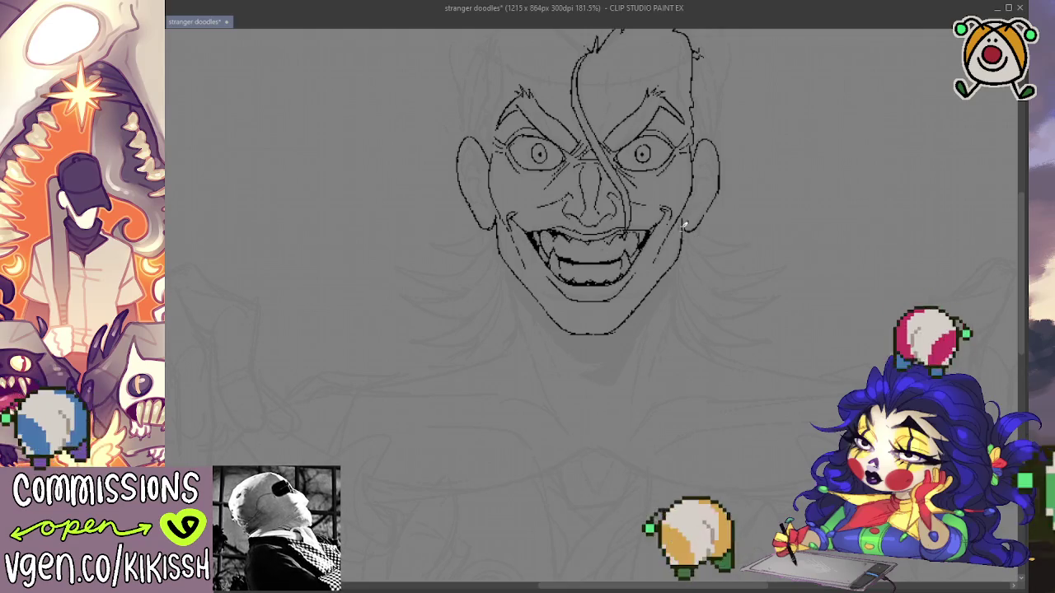
drag(689, 202, 699, 222)
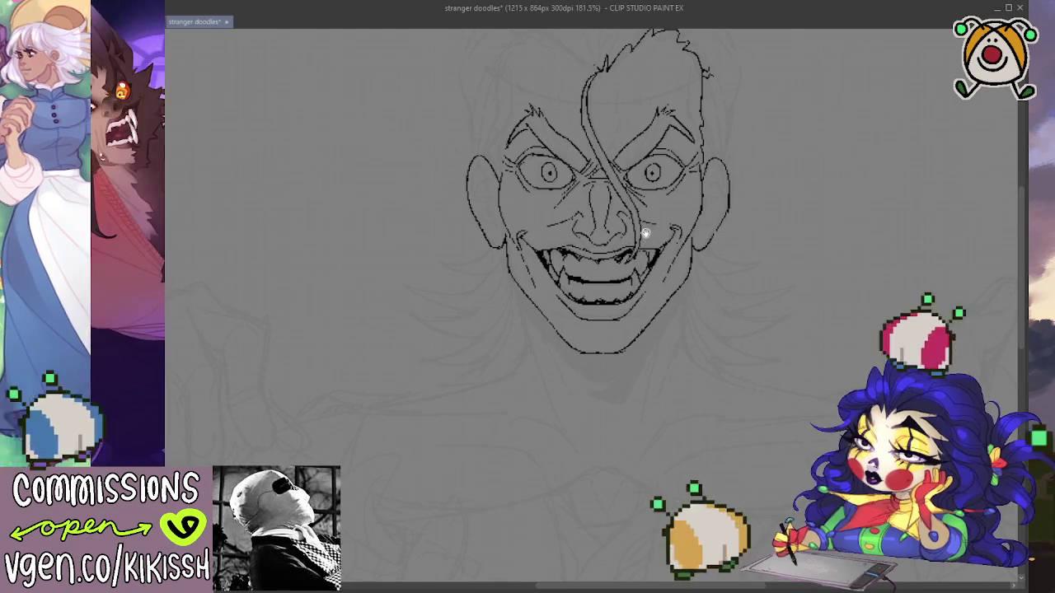
drag(647, 233, 728, 311)
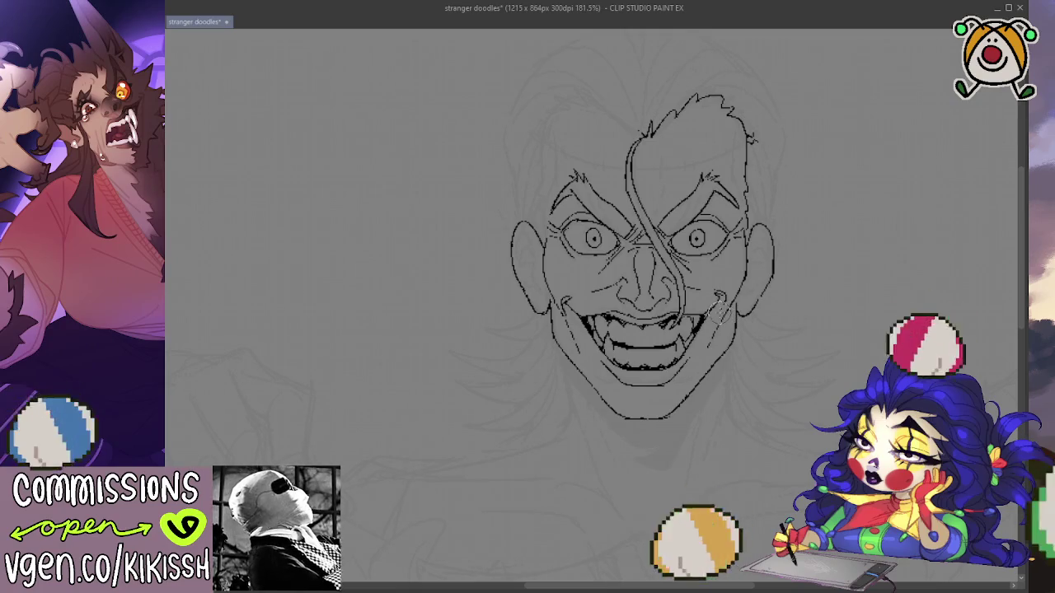
scroll(718, 310, up, 1)
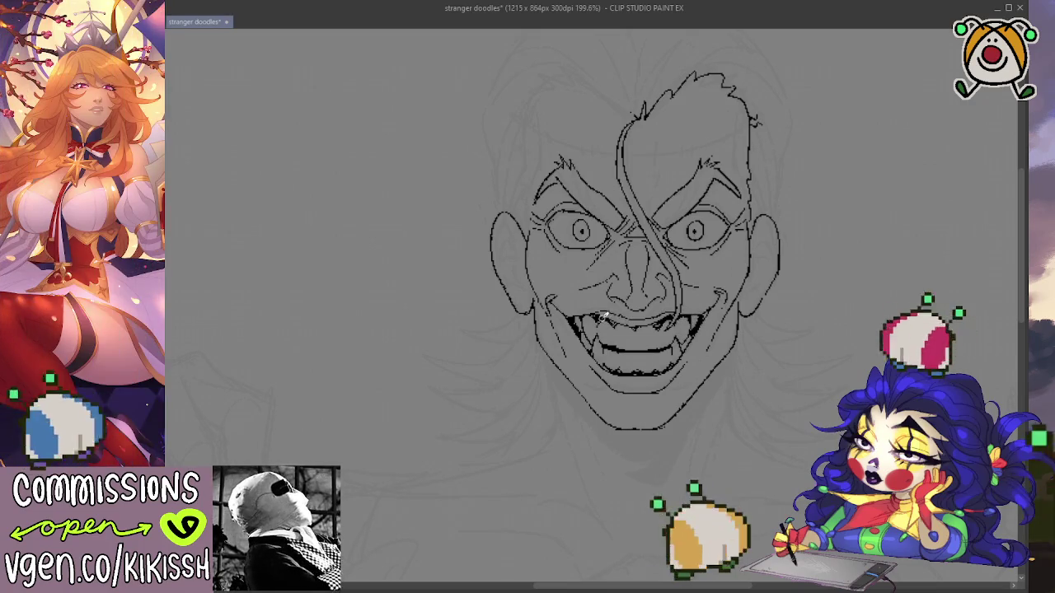
scroll(609, 320, down, 1)
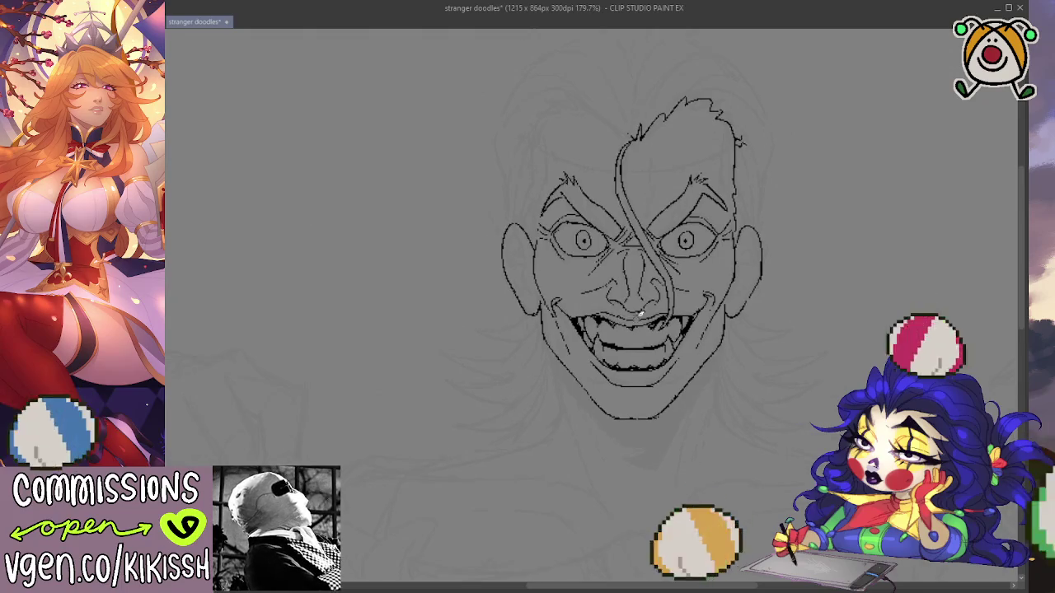
scroll(666, 309, up, 1)
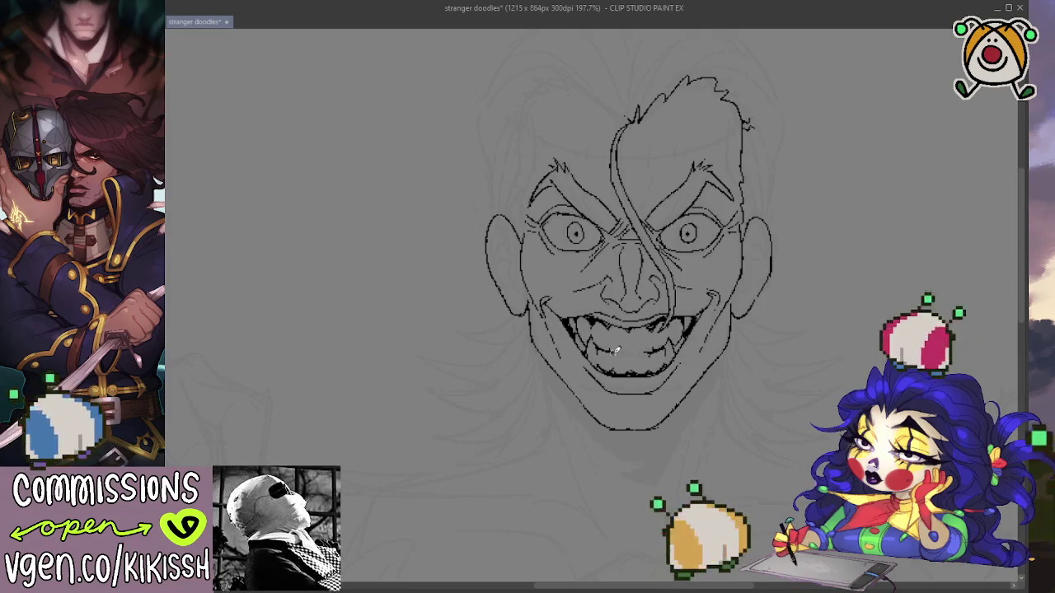
scroll(708, 295, down, 1)
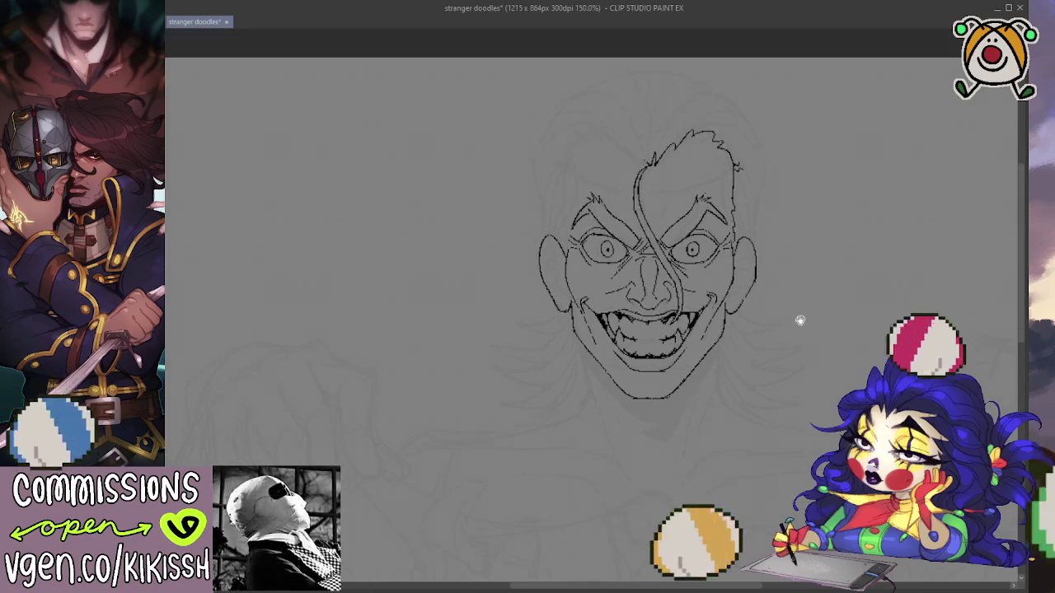
scroll(803, 305, up, 1)
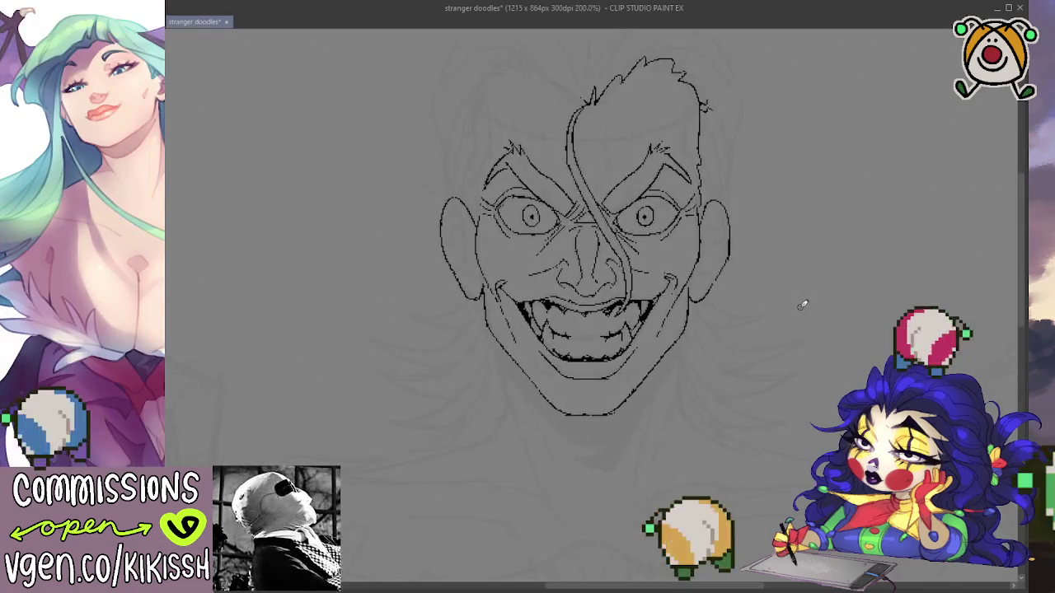
Ink a curved strand below the right jaw and a short detail line inside the ear.
drag(720, 298, 779, 318)
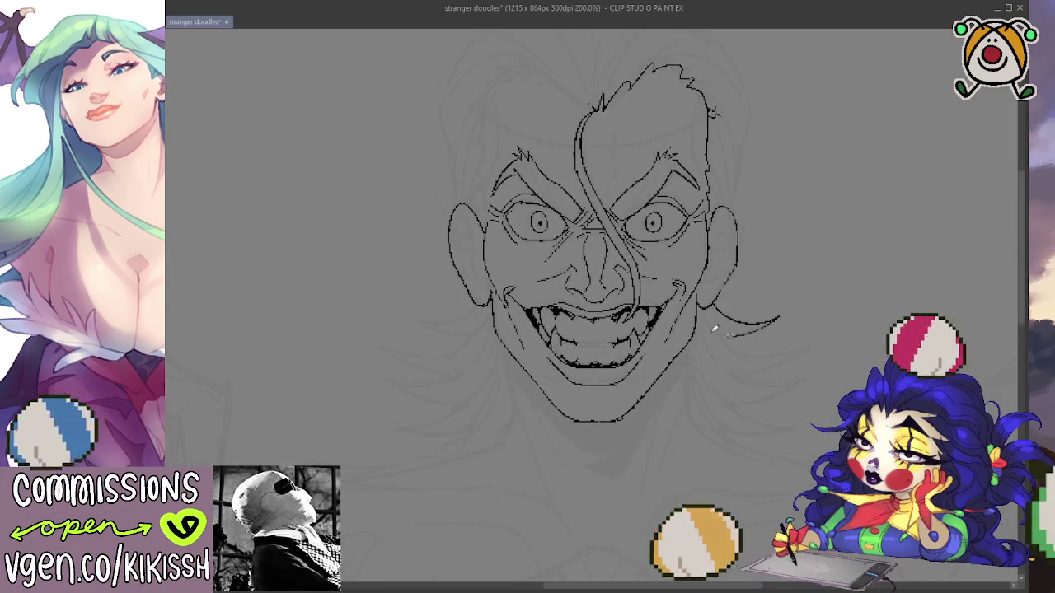
mouse_move(715, 329)
mouse_down()
mouse_move(749, 348)
mouse_move(803, 338)
mouse_move(733, 373)
mouse_move(719, 402)
mouse_move(789, 420)
mouse_up()
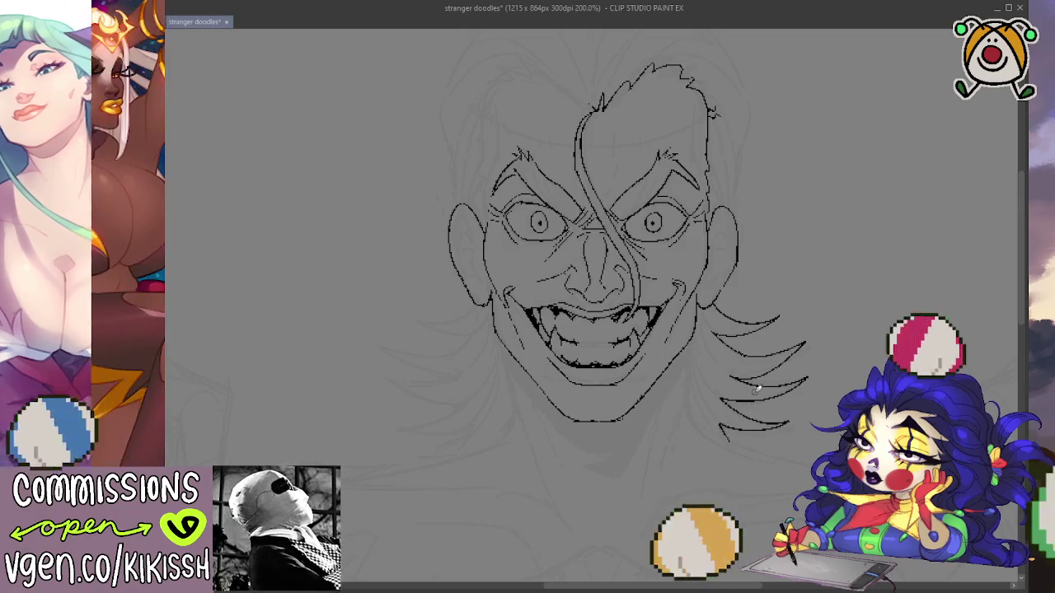
scroll(758, 384, up, 2)
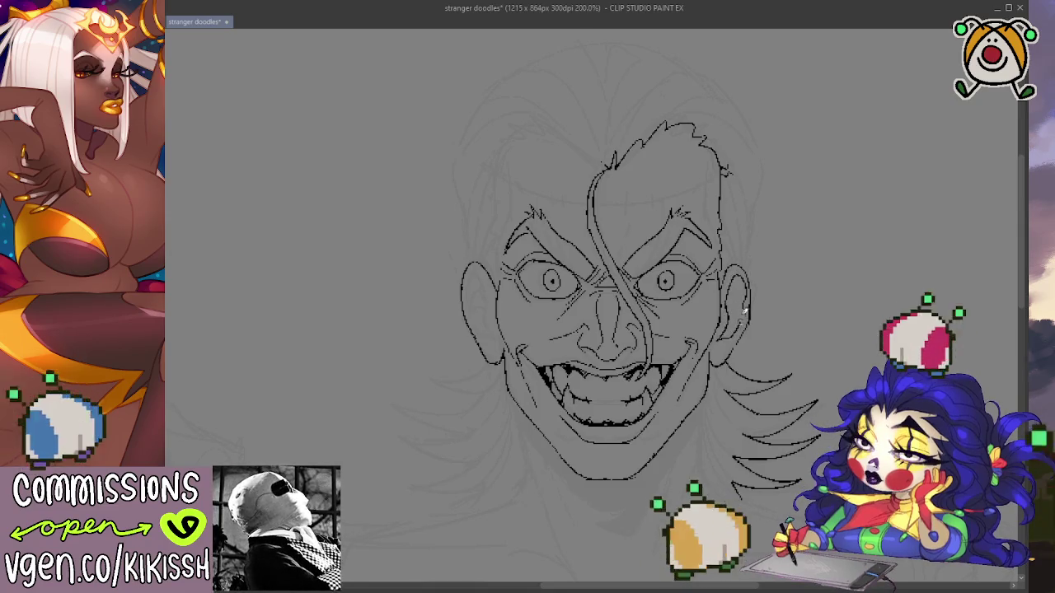
drag(730, 309, 733, 338)
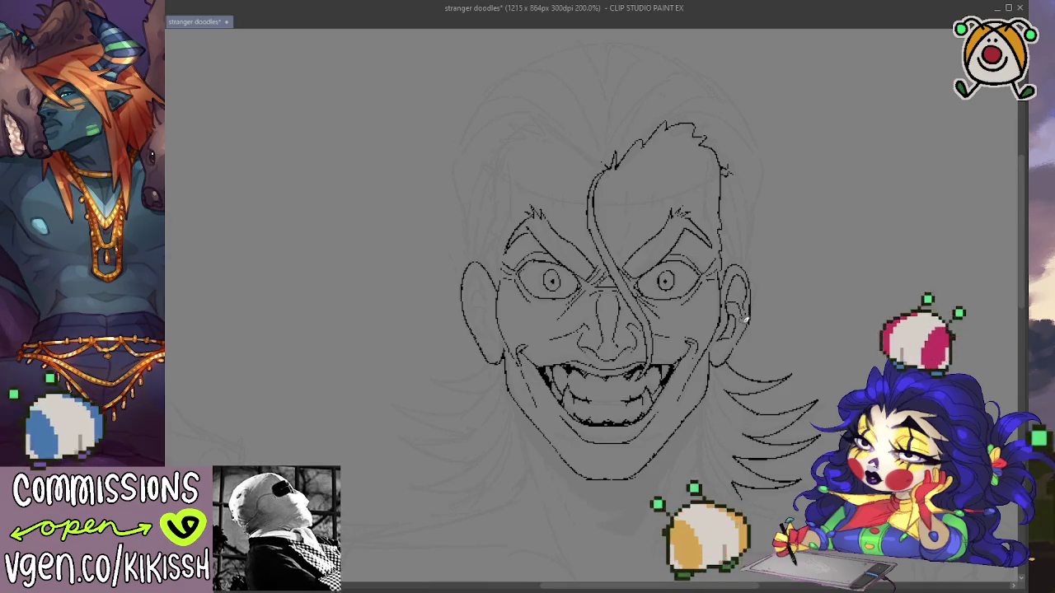
drag(805, 274, 829, 261)
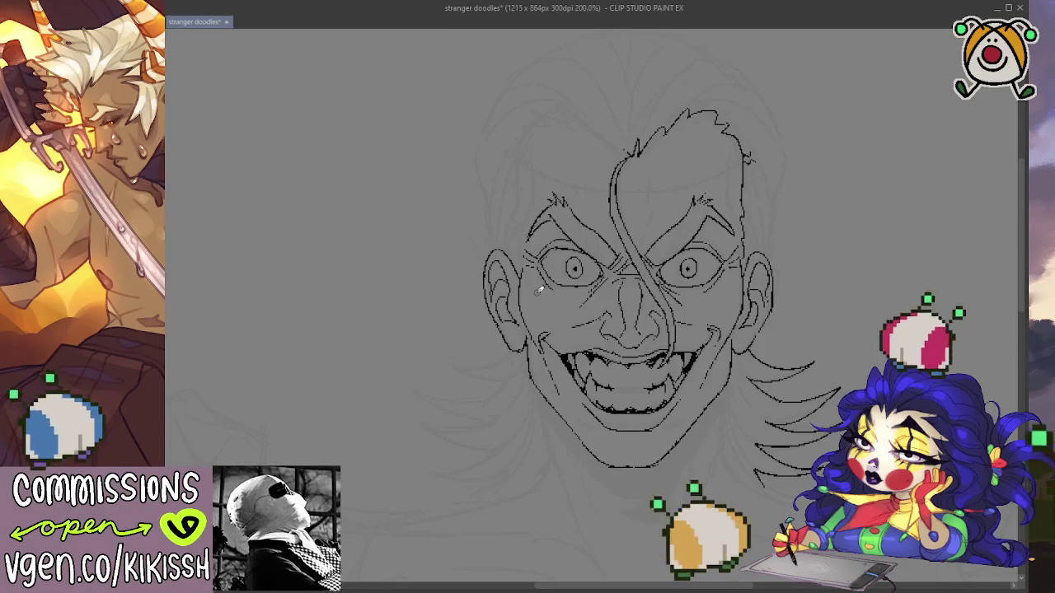
Zoom out to view the whole figure sketch, then reposition the face and mouth in view.
scroll(540, 289, down, 3)
drag(748, 370, 752, 276)
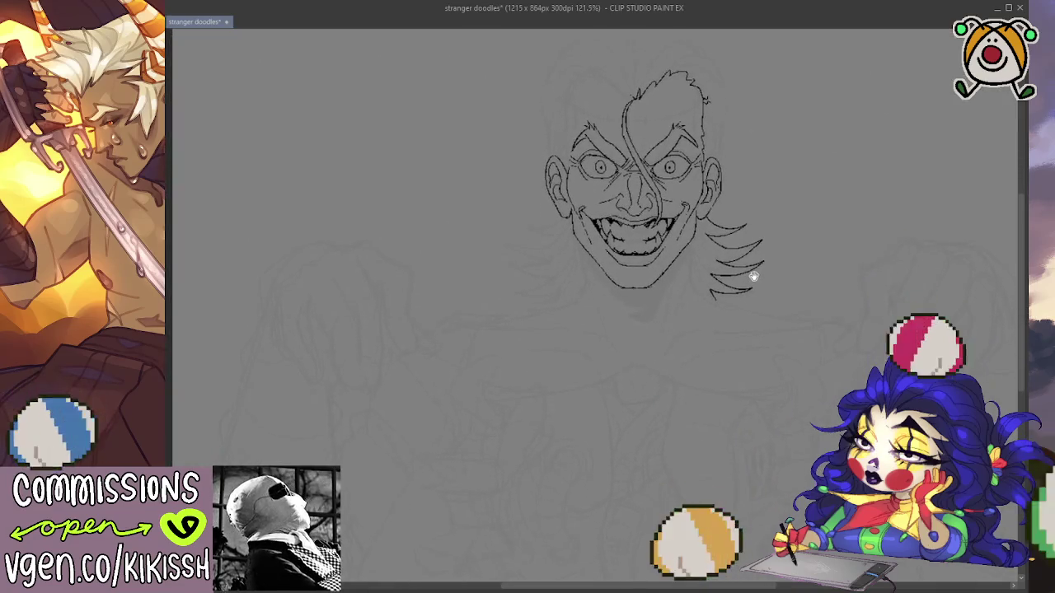
scroll(696, 228, up, 3)
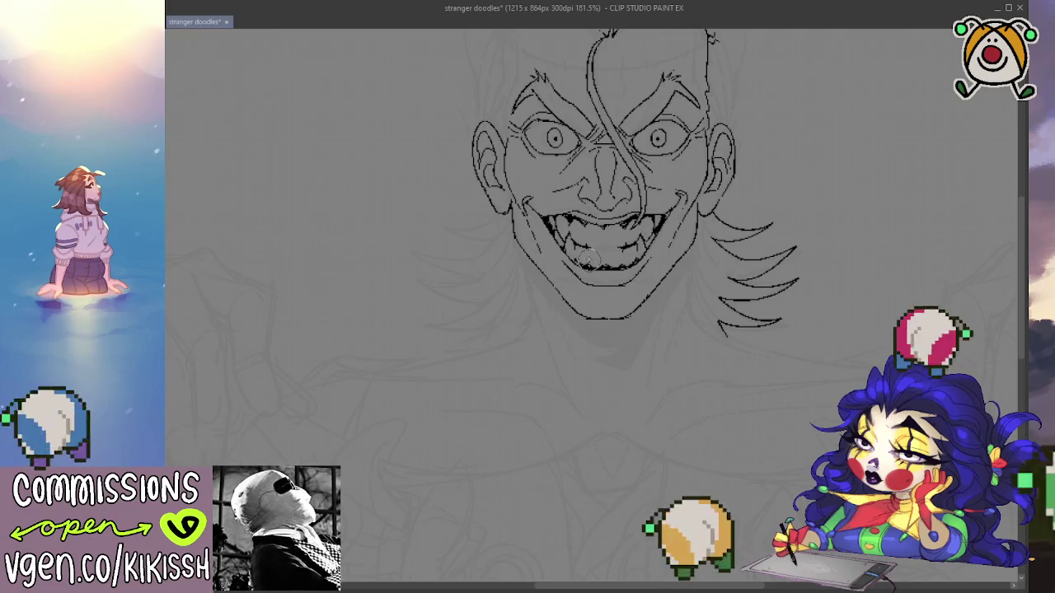
drag(699, 228, 721, 245)
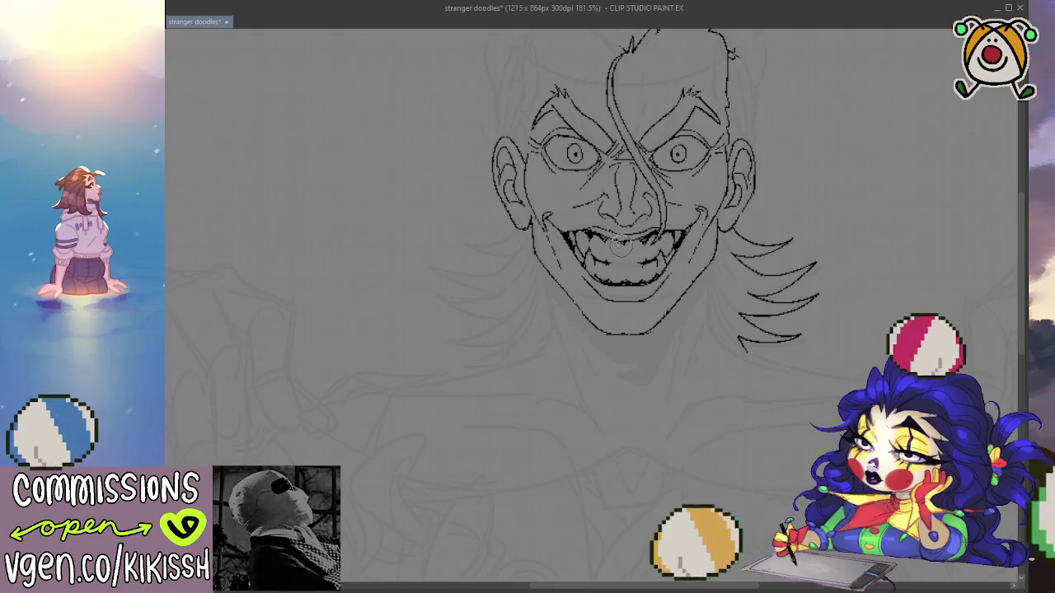
drag(701, 244, 812, 292)
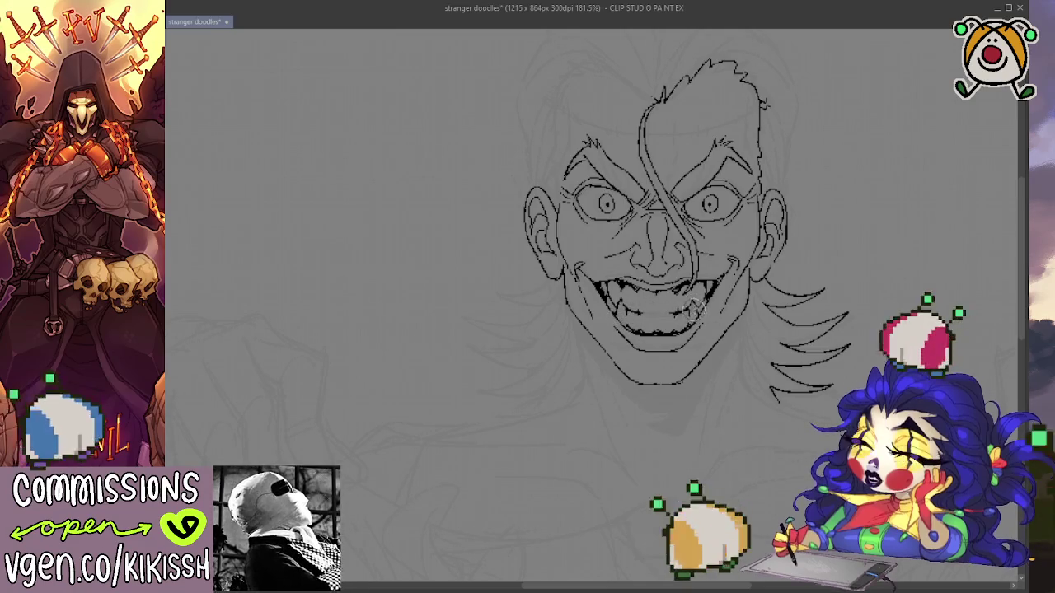
scroll(809, 403, down, 1)
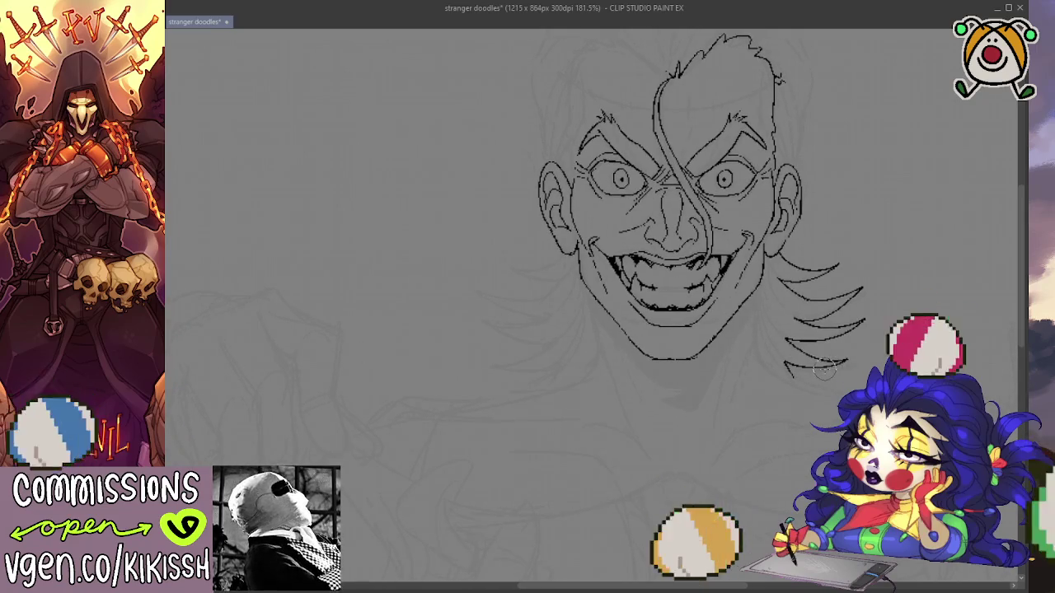
scroll(823, 388, down, 1)
drag(822, 389, 747, 353)
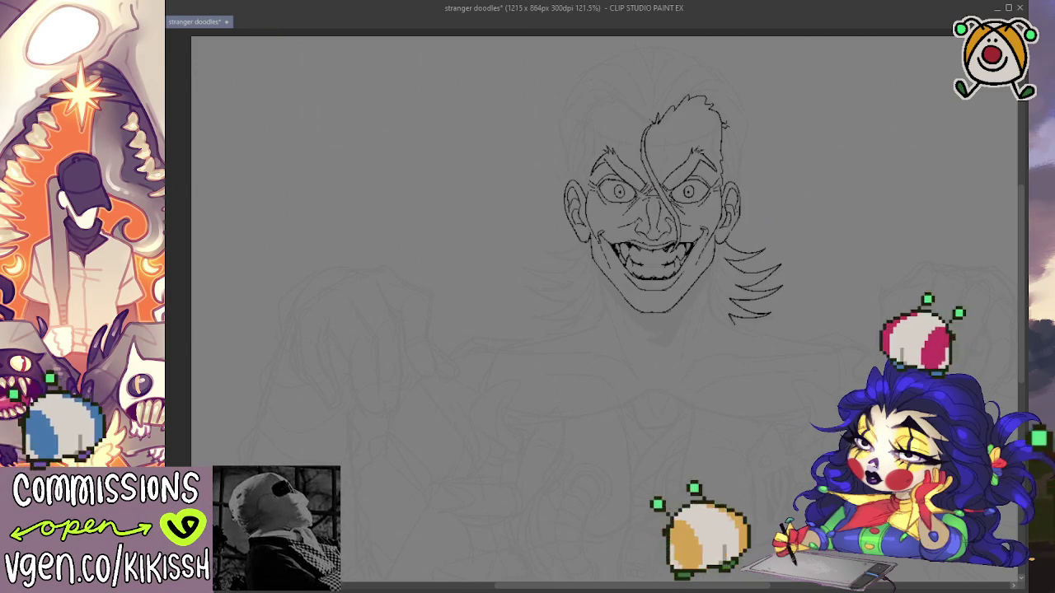
Save the stranger doodles illustration with Ctrl+S.
key(ctrl+s)
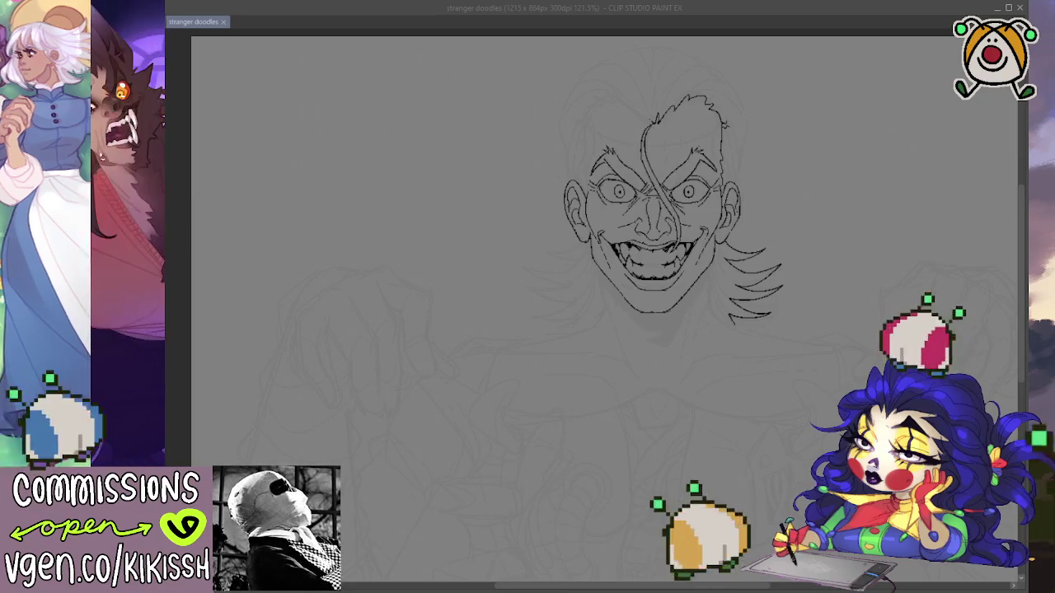
Zoom in and add a small touch-up stroke to the teeth inside the mouth.
scroll(503, 203, up, 1)
scroll(519, 208, up, 2)
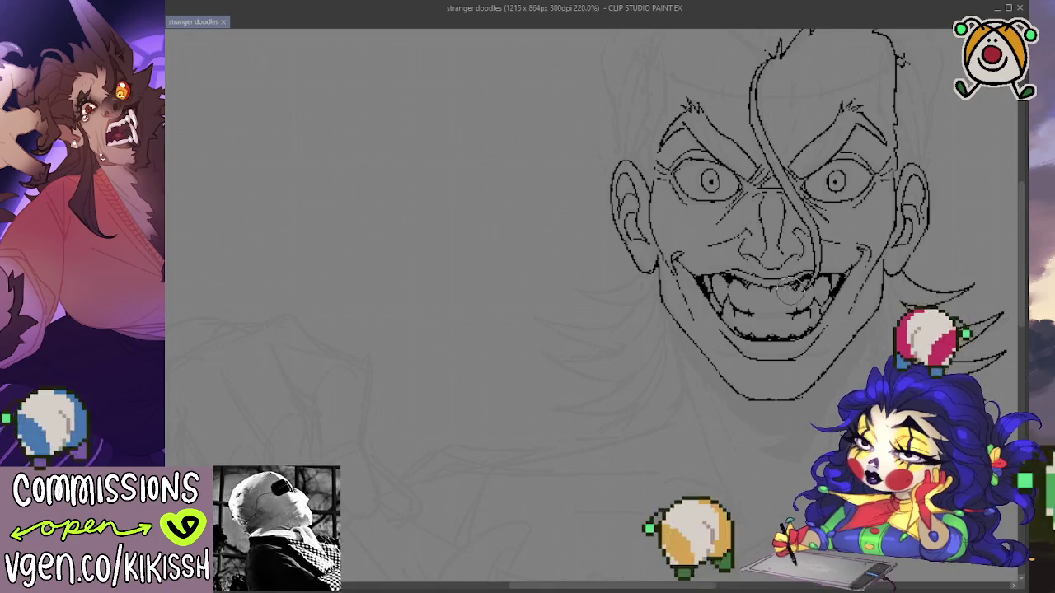
mouse_move(782, 282)
mouse_down()
mouse_move(804, 307)
mouse_move(739, 339)
mouse_up()
Ink spiky hair strands along the top-left of the head.
drag(814, 395, 770, 397)
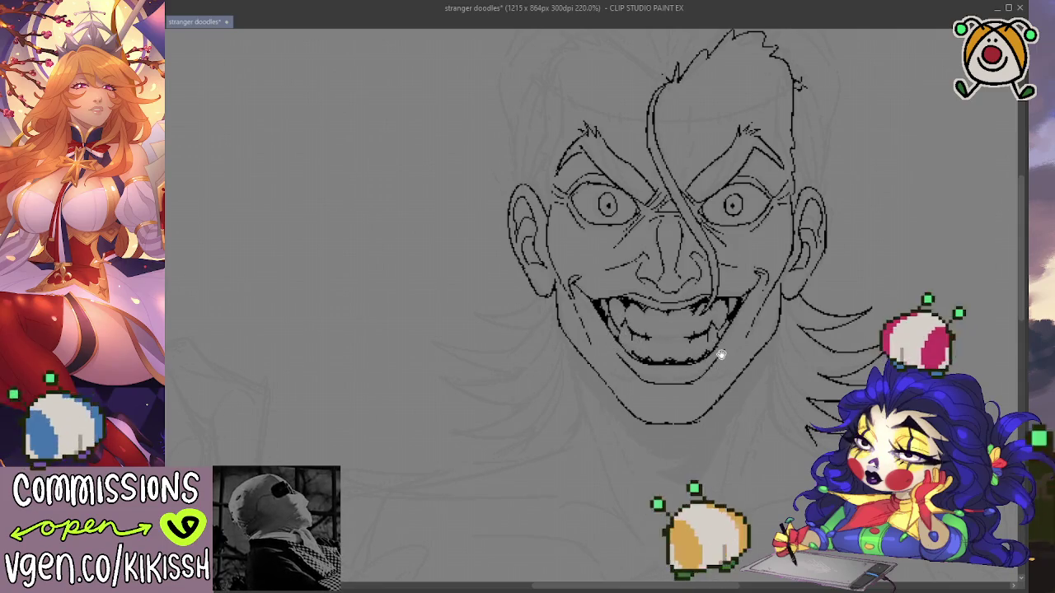
scroll(720, 354, down, 2)
scroll(760, 332, up, 2)
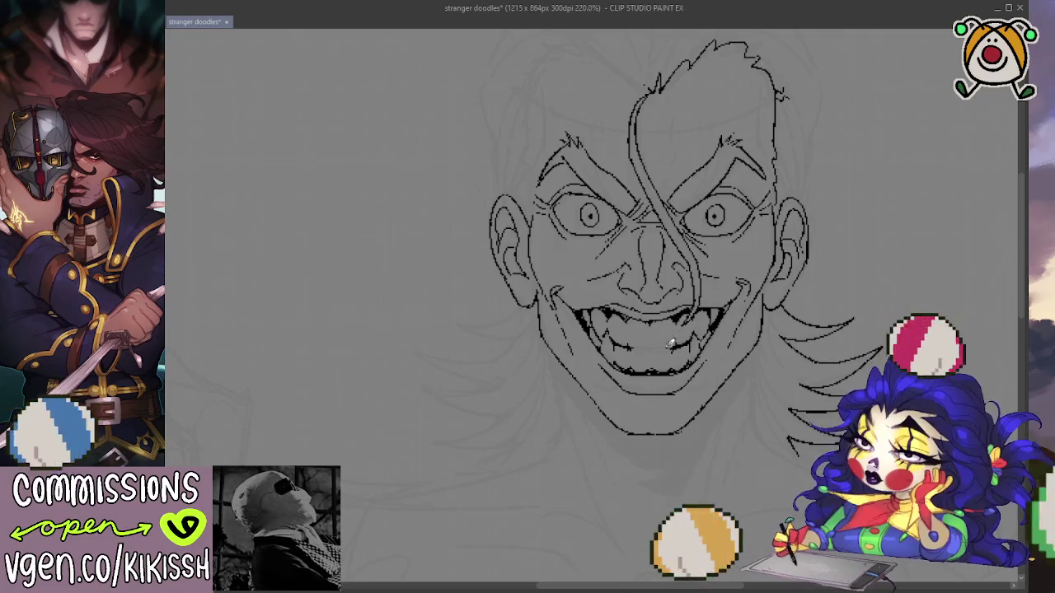
mouse_move(677, 320)
mouse_down()
mouse_move(678, 391)
mouse_move(684, 260)
mouse_up()
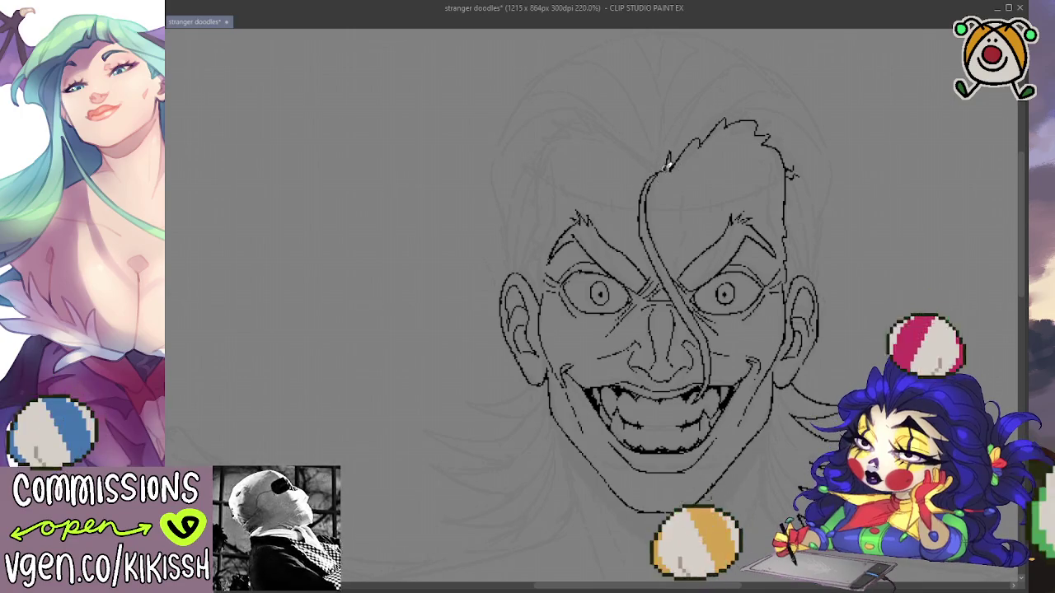
mouse_move(666, 169)
mouse_down()
mouse_move(651, 157)
mouse_move(651, 177)
mouse_up()
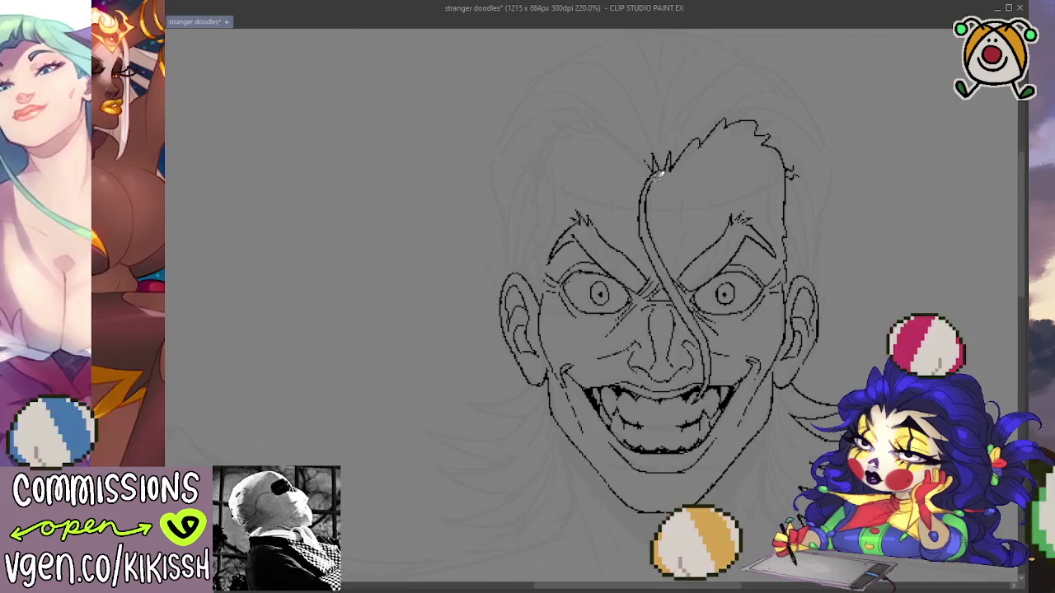
mouse_move(656, 169)
mouse_down()
mouse_move(610, 130)
mouse_move(558, 135)
mouse_up()
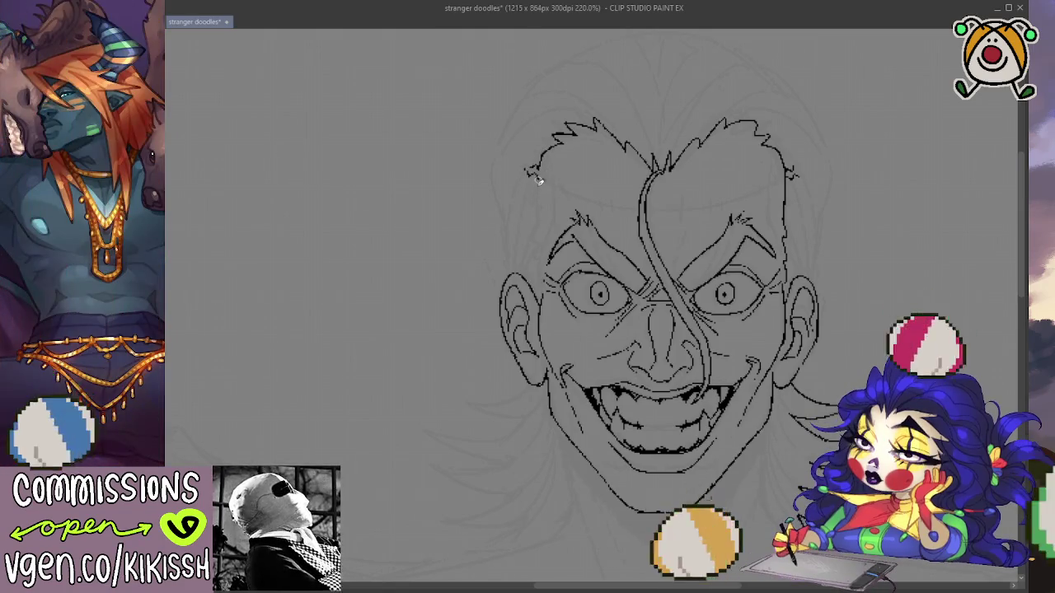
Ink vertical hair edges down the left and right sides of the head, redrawing the misplaced left one.
drag(537, 191, 539, 267)
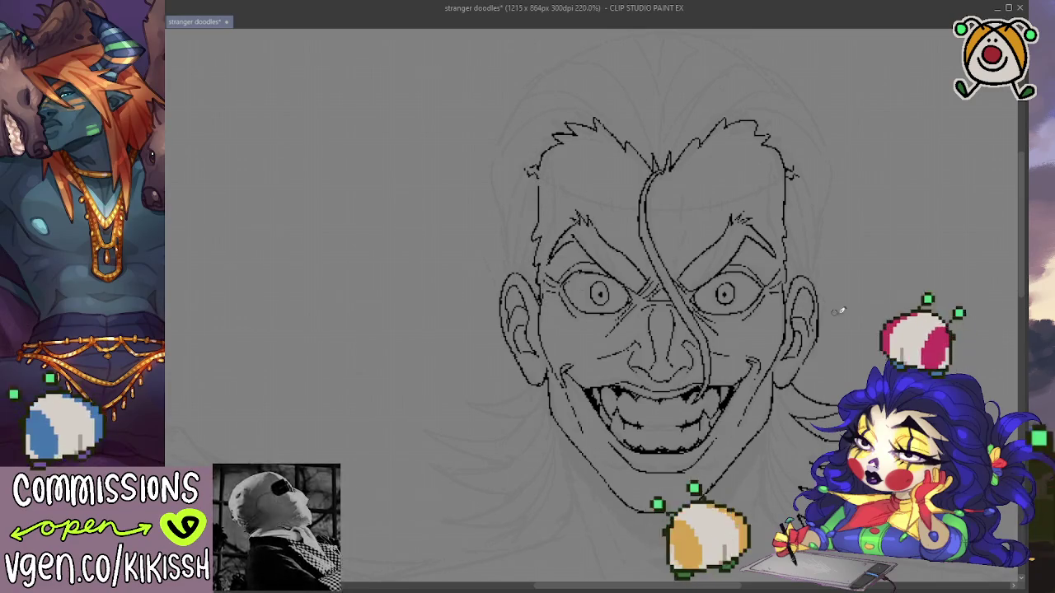
scroll(840, 311, down, 1)
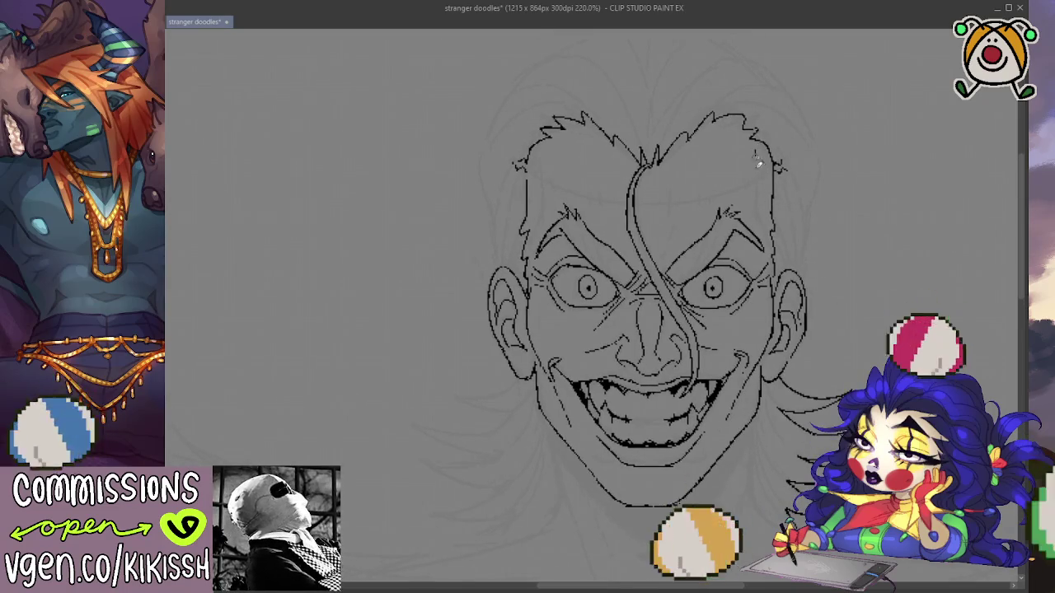
drag(754, 154, 757, 196)
drag(543, 146, 545, 191)
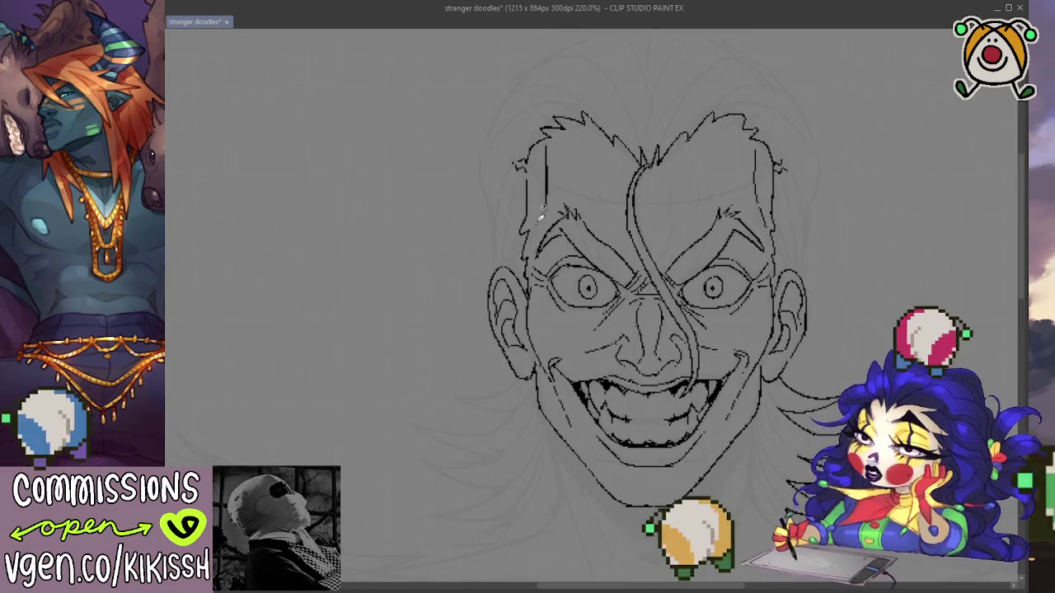
key(ctrl+z)
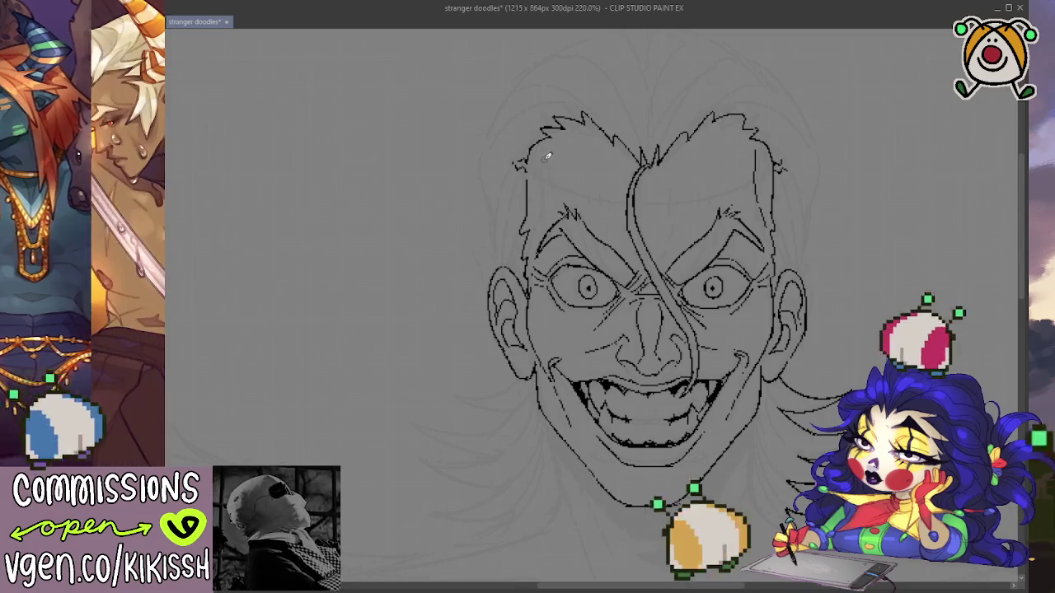
drag(544, 168, 541, 218)
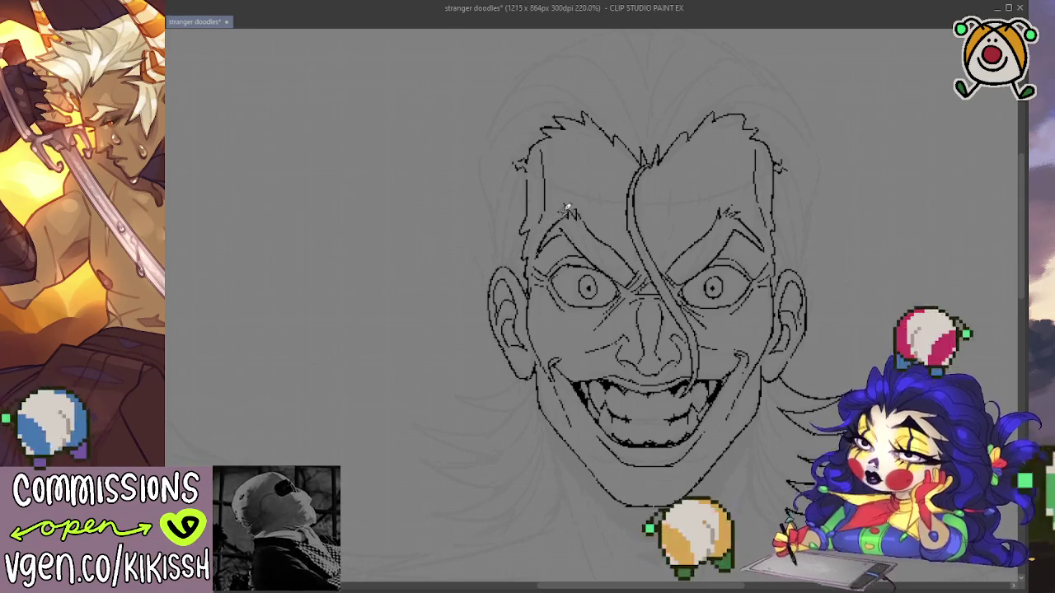
drag(796, 337, 803, 273)
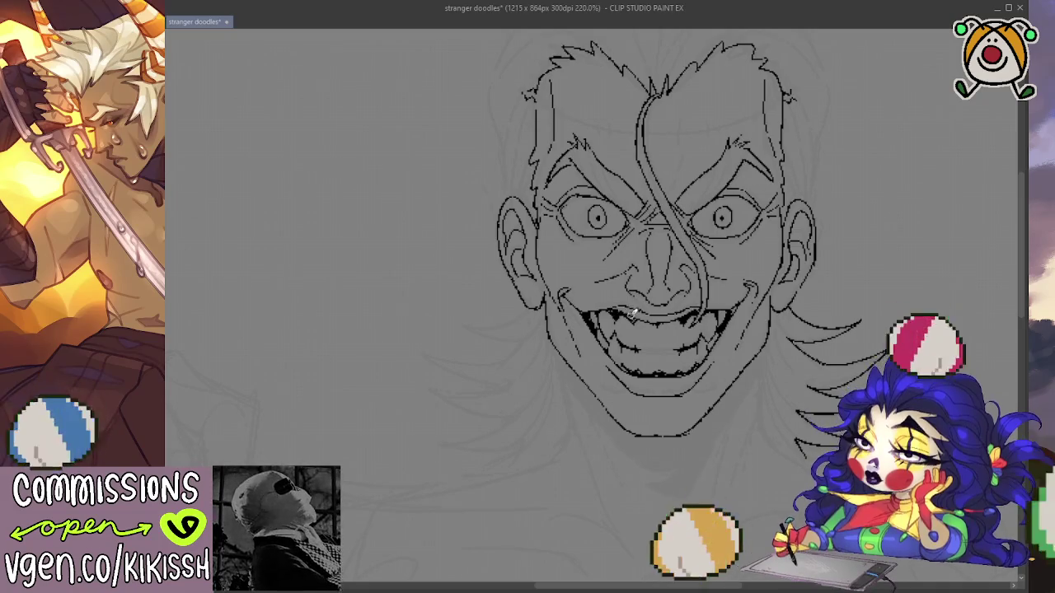
drag(744, 309, 749, 273)
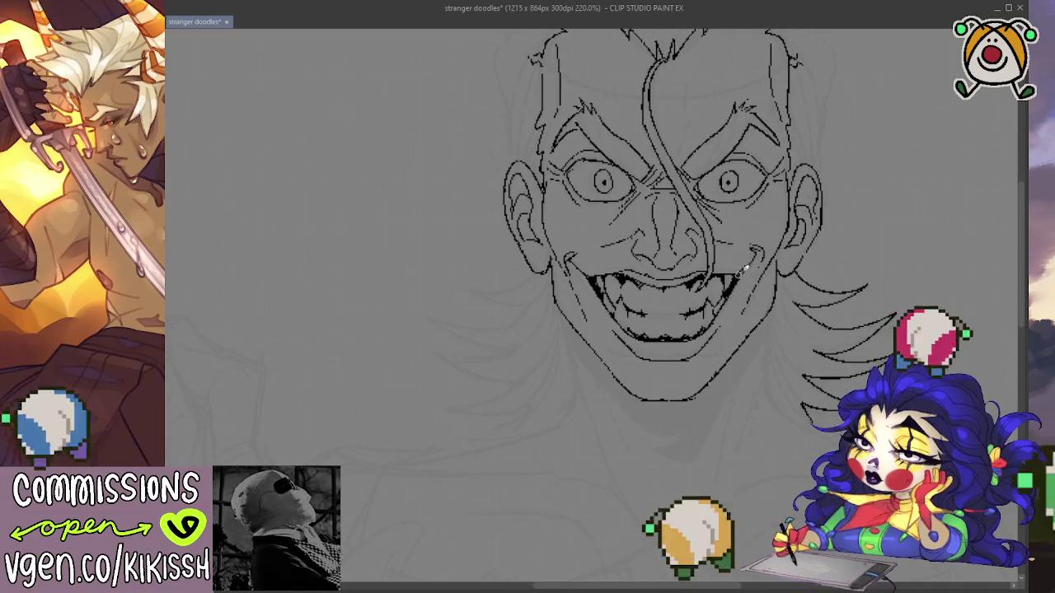
scroll(759, 254, down, 2)
scroll(754, 313, down, 2)
Ink the left neck line down from the jaw toward the shoulder.
drag(759, 388, 749, 370)
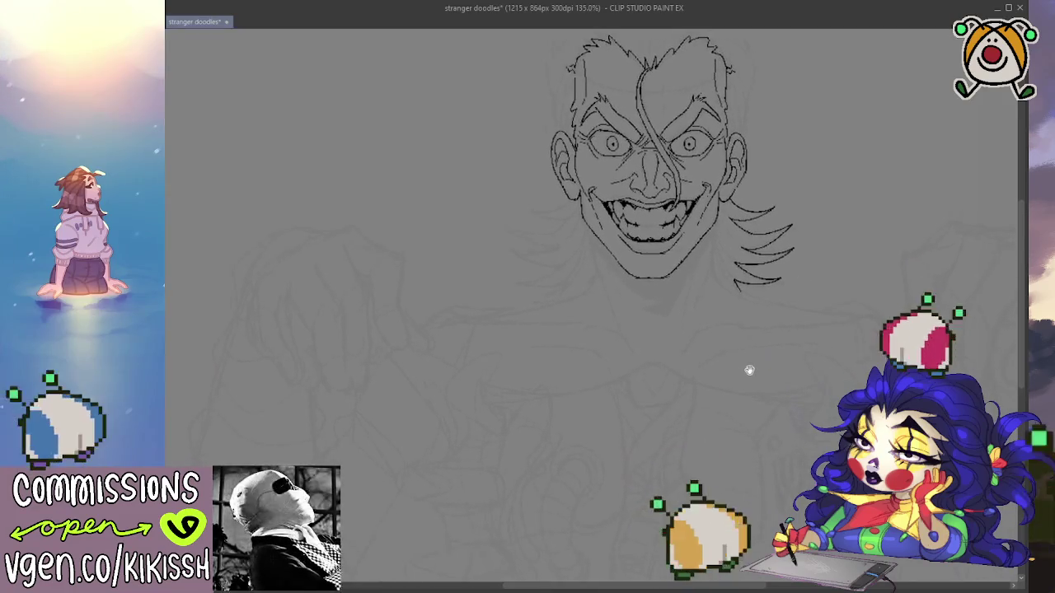
scroll(758, 412, up, 1)
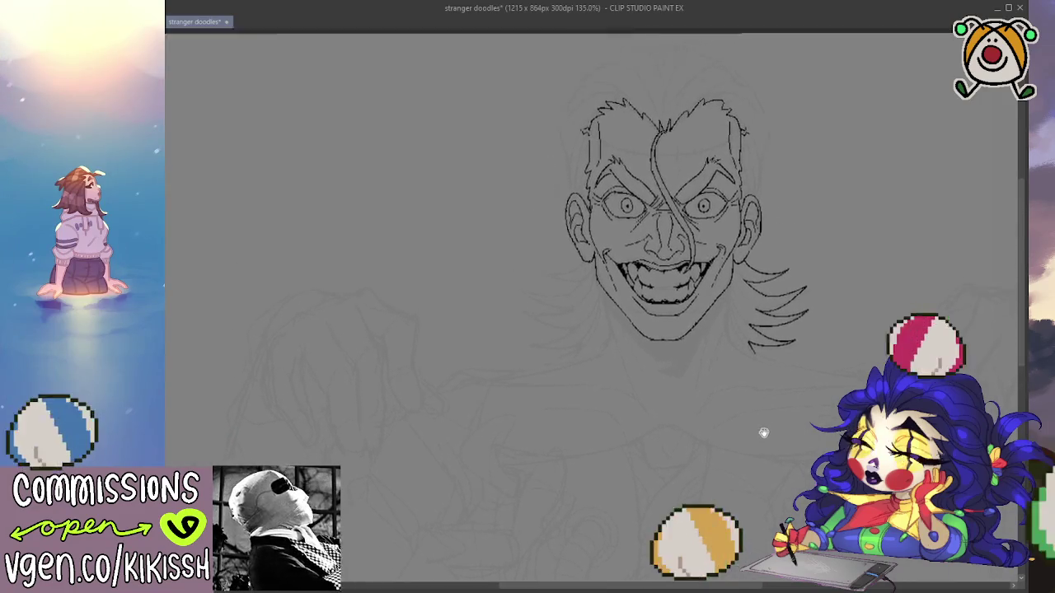
scroll(744, 377, up, 1)
scroll(717, 313, up, 1)
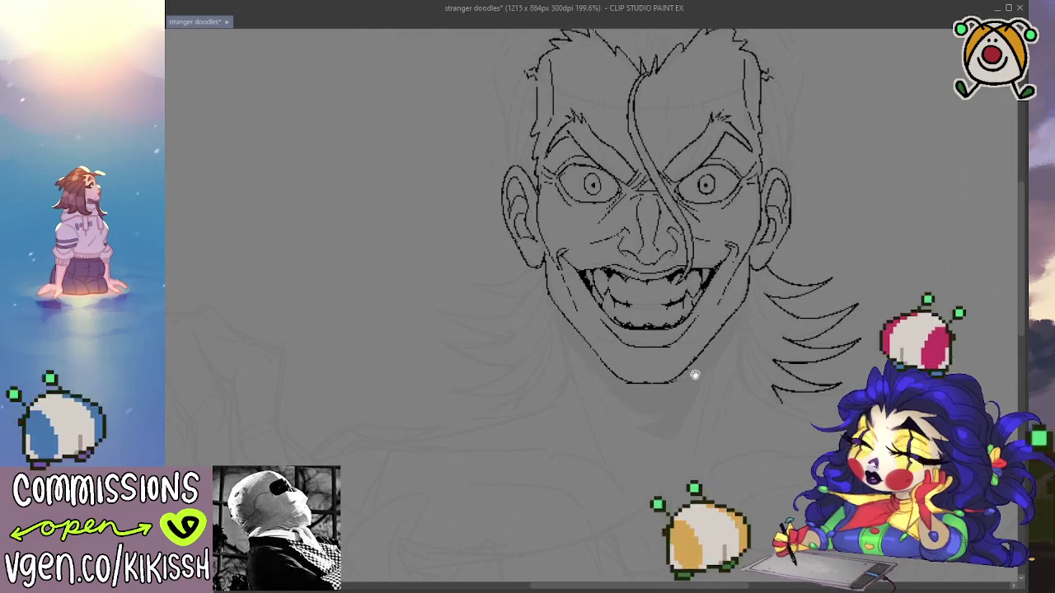
drag(705, 286, 707, 262)
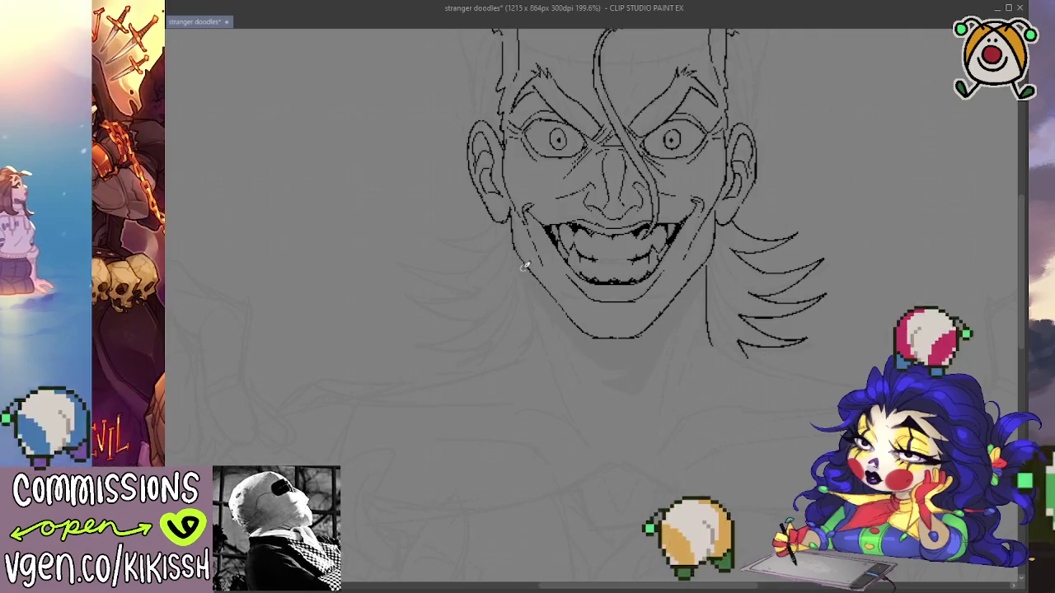
drag(522, 261, 528, 308)
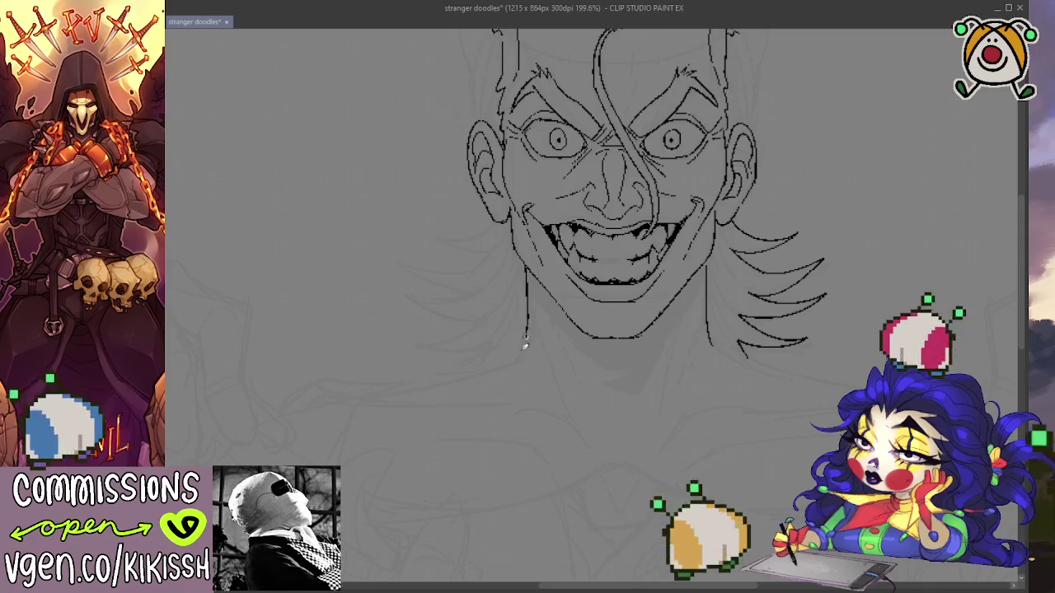
mouse_move(525, 346)
mouse_down()
mouse_move(473, 375)
mouse_move(633, 283)
mouse_move(506, 313)
mouse_up()
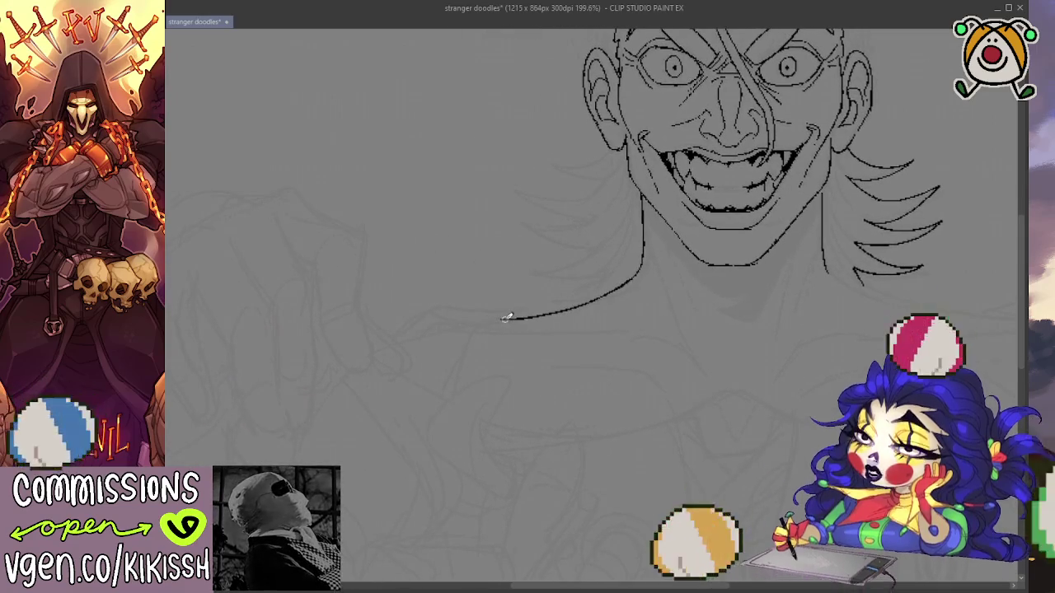
drag(855, 298, 720, 282)
Extend the right neck line down toward the shoulder and lengthen the left one further.
mouse_move(690, 244)
mouse_down()
mouse_move(692, 258)
mouse_move(835, 298)
mouse_move(835, 376)
mouse_up()
drag(748, 354, 746, 322)
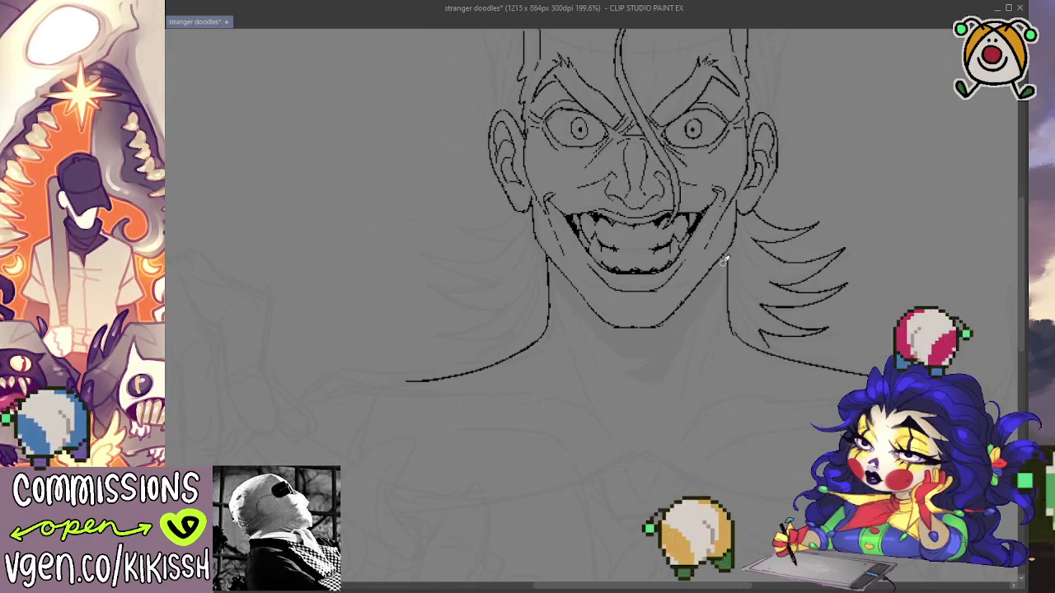
drag(730, 247, 689, 391)
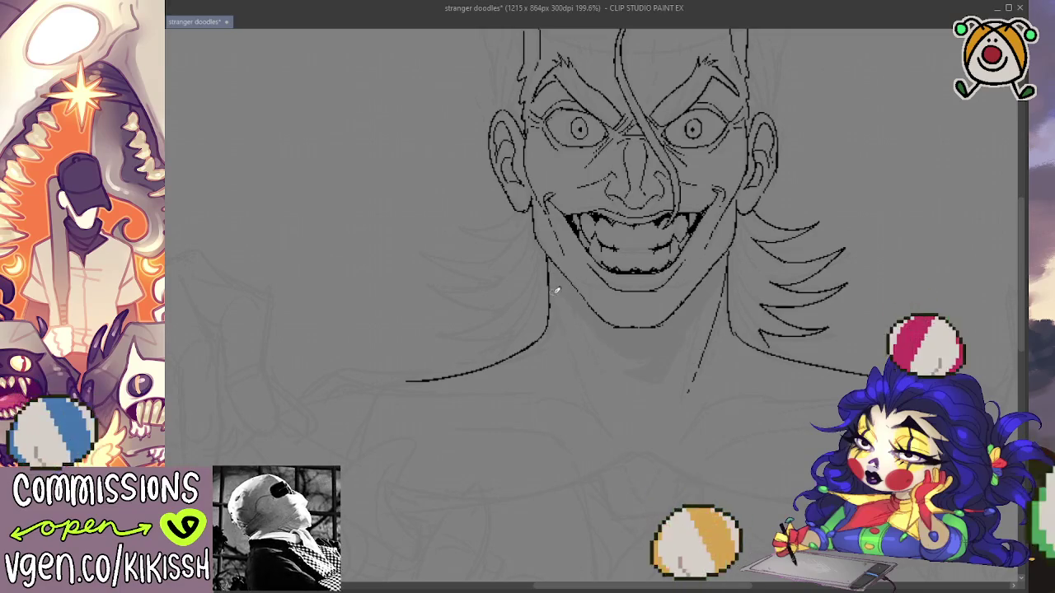
drag(574, 367, 583, 388)
drag(708, 258, 678, 371)
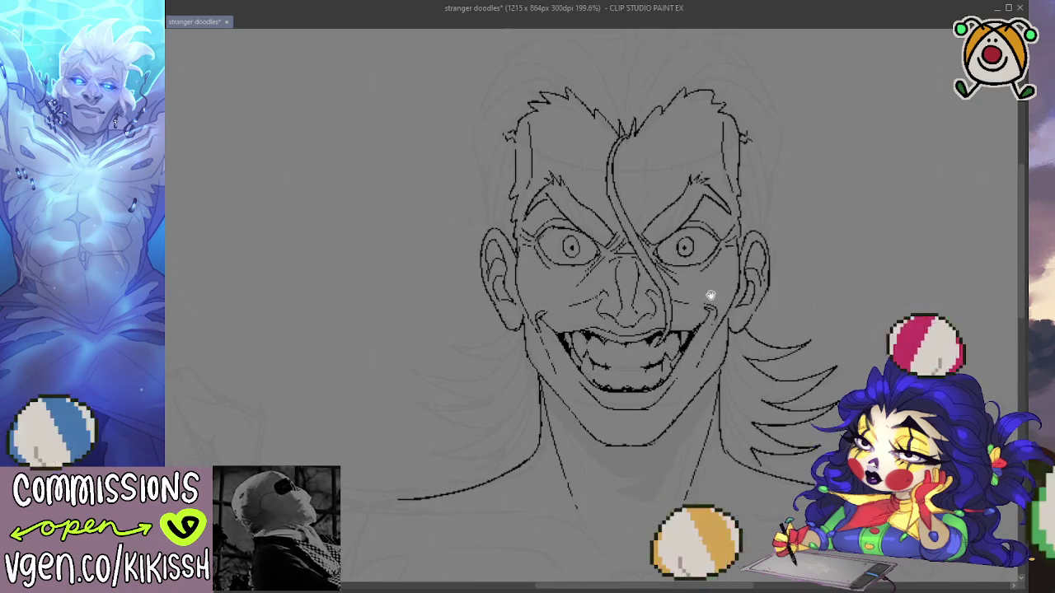
Ink the chin underside and fill a solid black V-shaped shadow on the neck below it.
scroll(684, 330, down, 1)
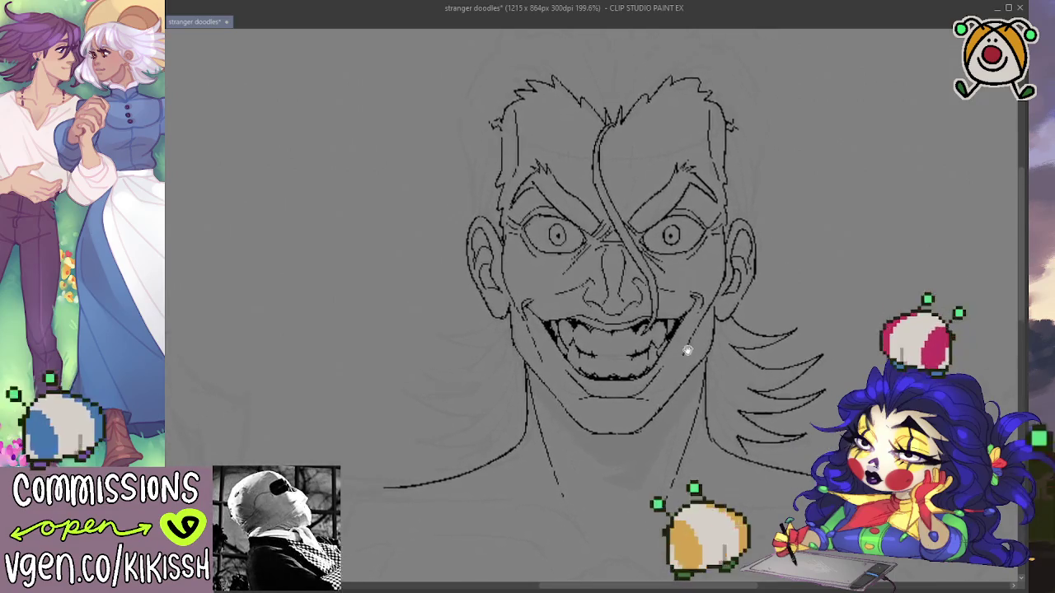
mouse_move(702, 315)
mouse_down()
mouse_move(681, 284)
mouse_move(581, 311)
mouse_up()
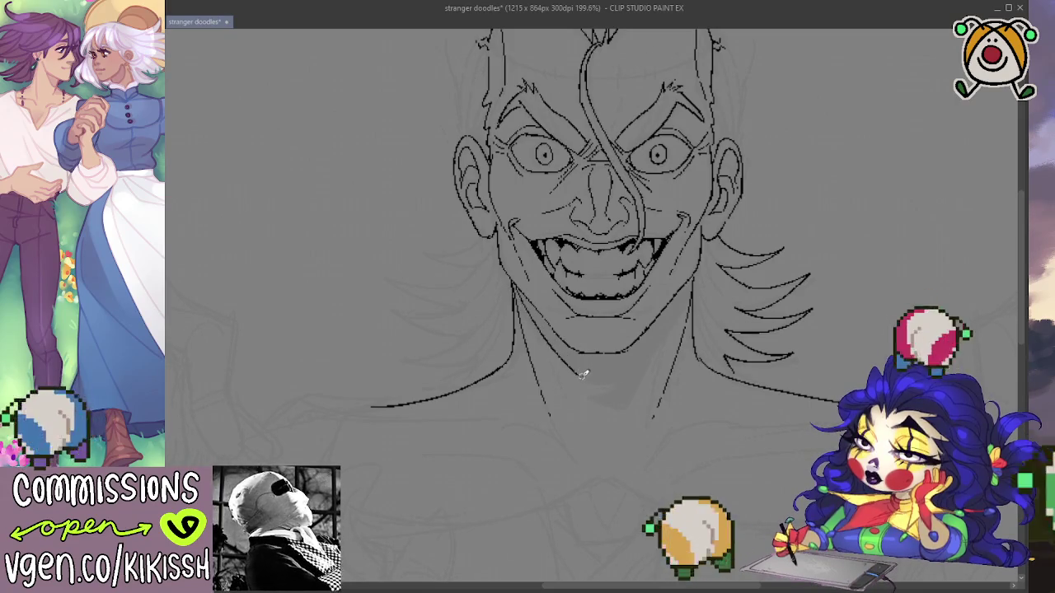
mouse_move(604, 412)
mouse_down()
mouse_move(628, 407)
mouse_move(638, 384)
mouse_up()
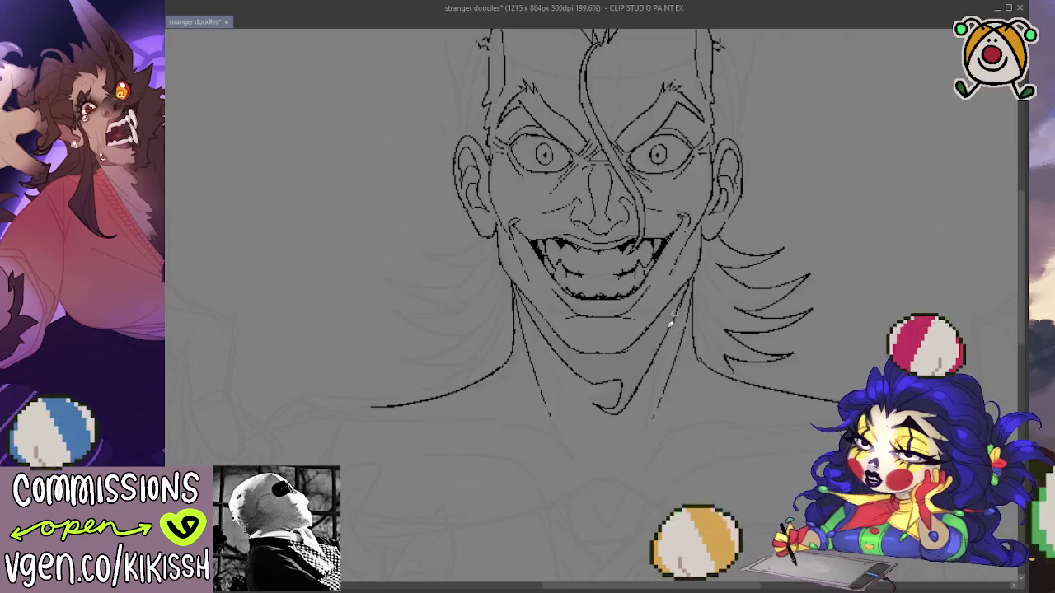
drag(651, 289, 610, 412)
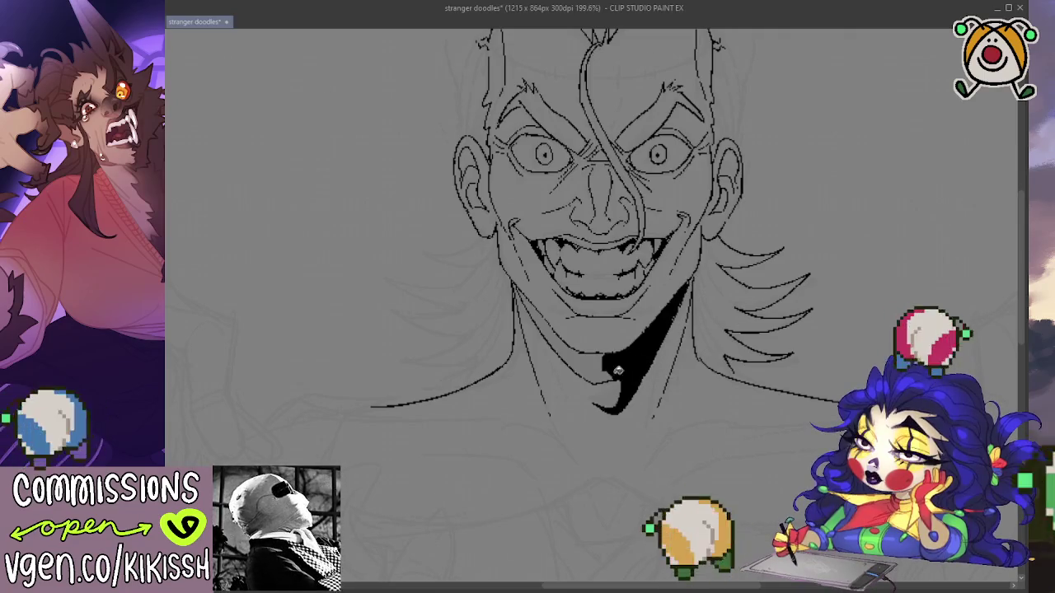
drag(618, 338, 552, 379)
key(ctrl+z)
key(ctrl+z)
drag(659, 305, 636, 368)
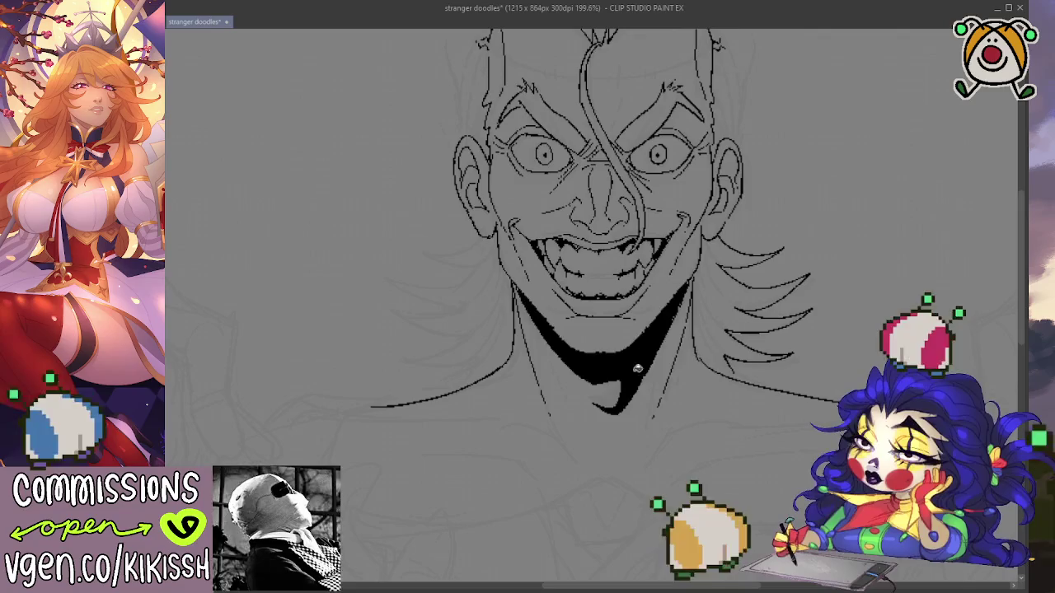
mouse_move(704, 335)
mouse_down()
mouse_move(755, 374)
mouse_move(759, 329)
mouse_move(737, 258)
mouse_up()
scroll(759, 370, down, 3)
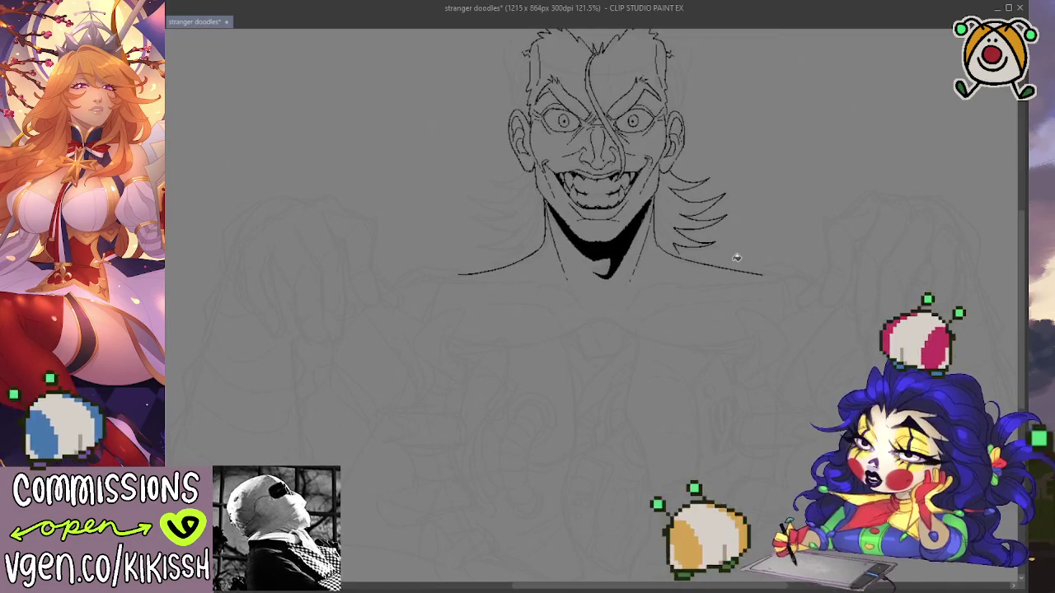
Ink a short mark below the chin and a long curved collar line ending in a hooked spike.
scroll(657, 265, up, 1)
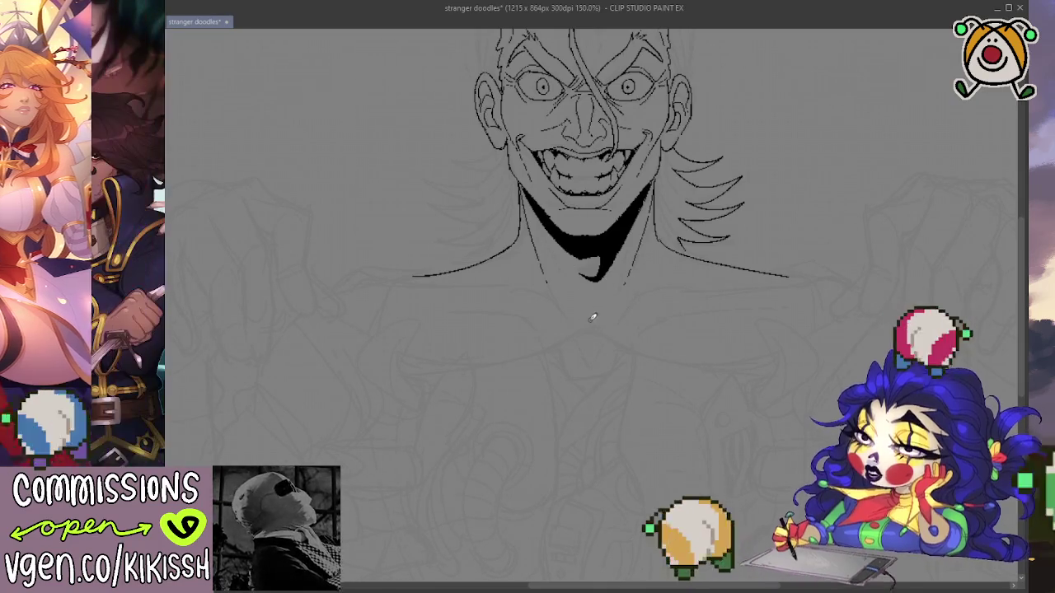
drag(588, 306, 586, 325)
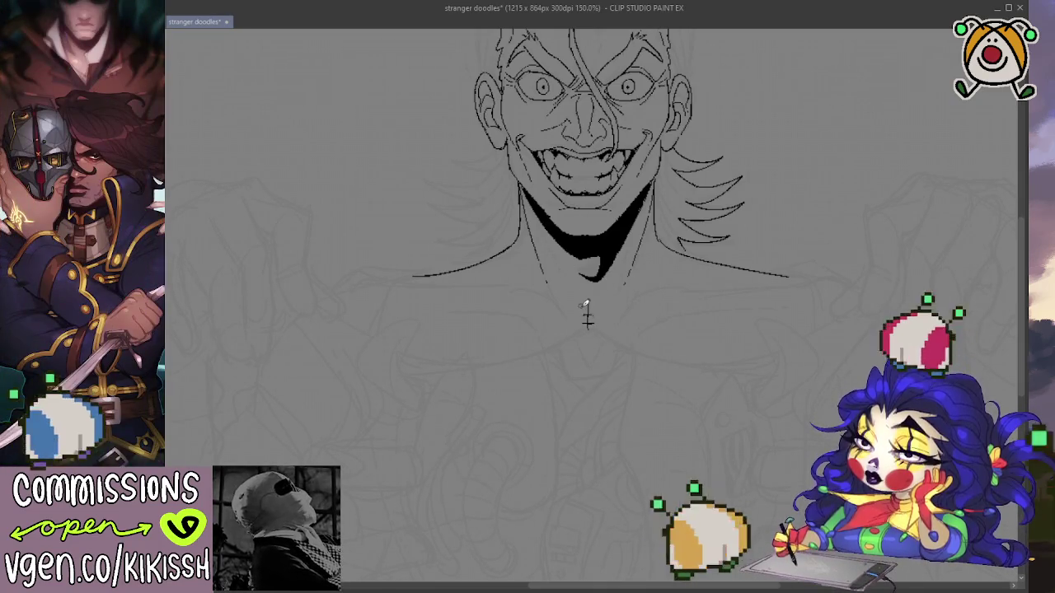
drag(710, 376, 683, 324)
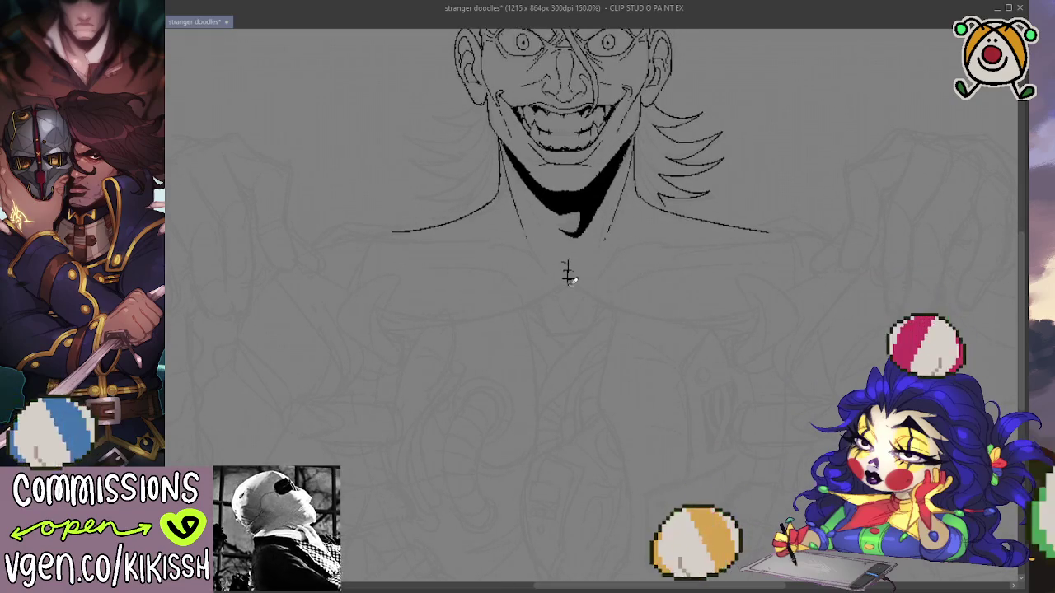
key(ctrl+z)
drag(569, 278, 677, 308)
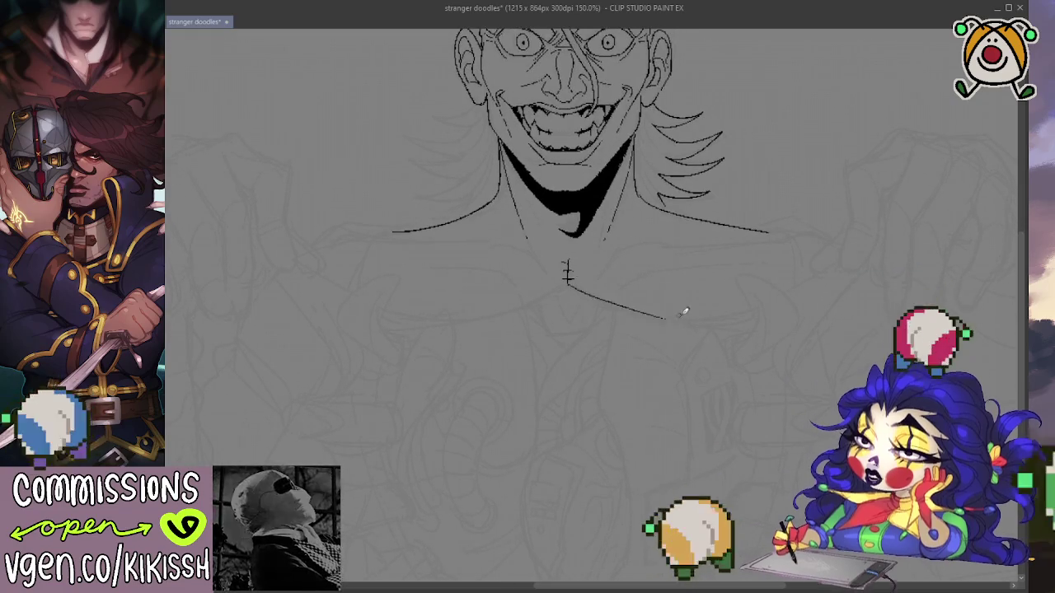
key(ctrl+z)
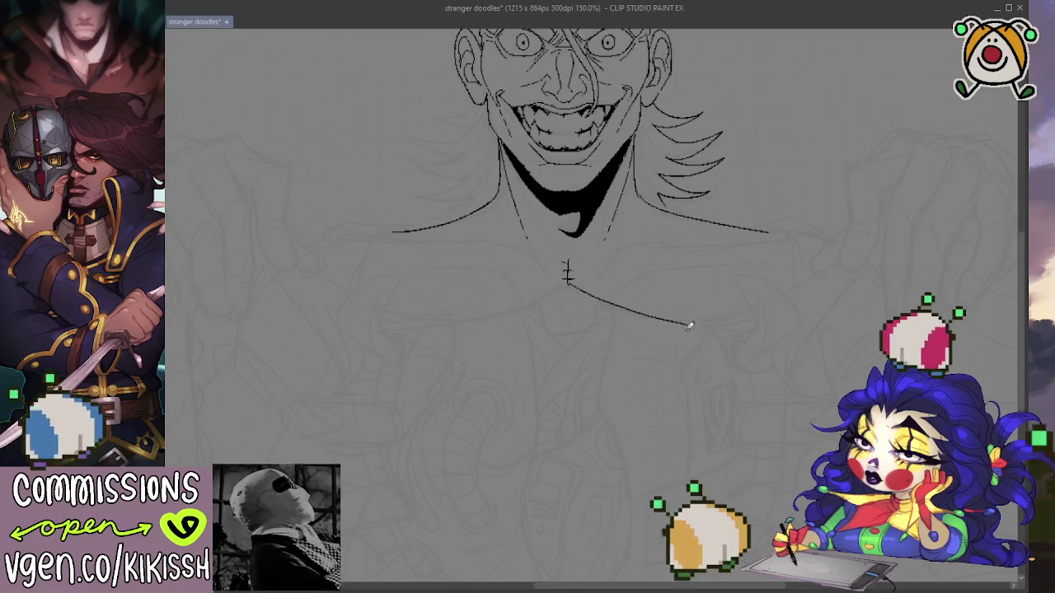
mouse_move(715, 325)
mouse_down()
mouse_move(746, 324)
mouse_move(751, 310)
mouse_up()
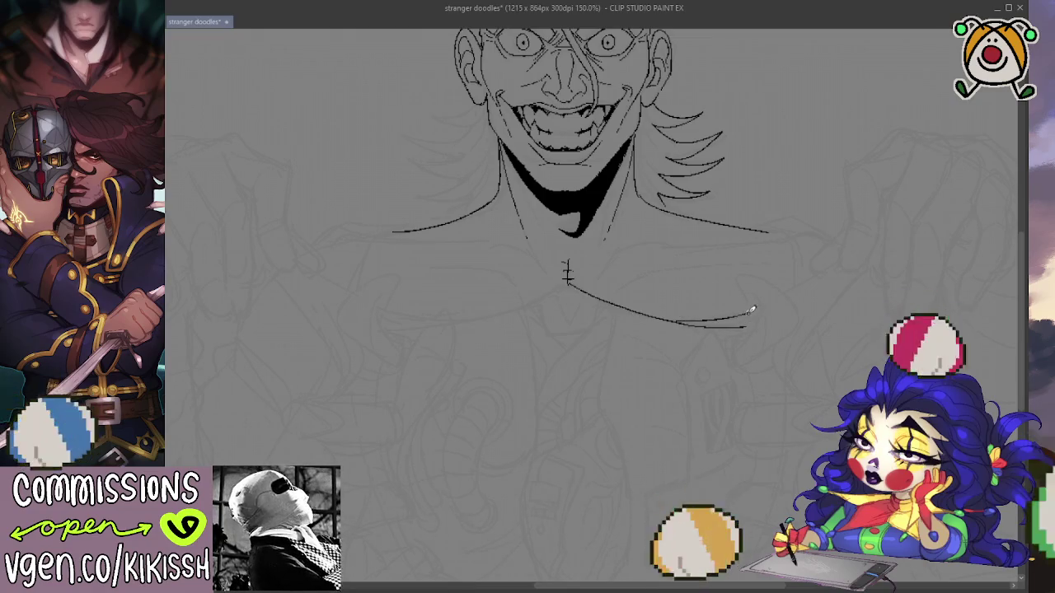
scroll(801, 329, down, 2)
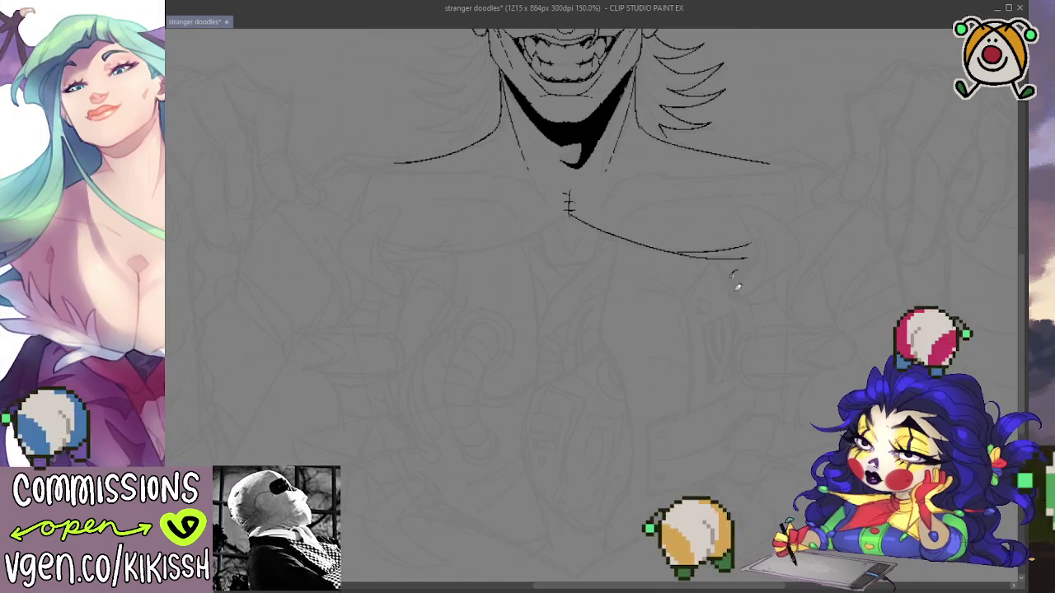
mouse_move(736, 284)
mouse_down()
mouse_move(780, 276)
mouse_move(739, 202)
mouse_move(762, 278)
mouse_up()
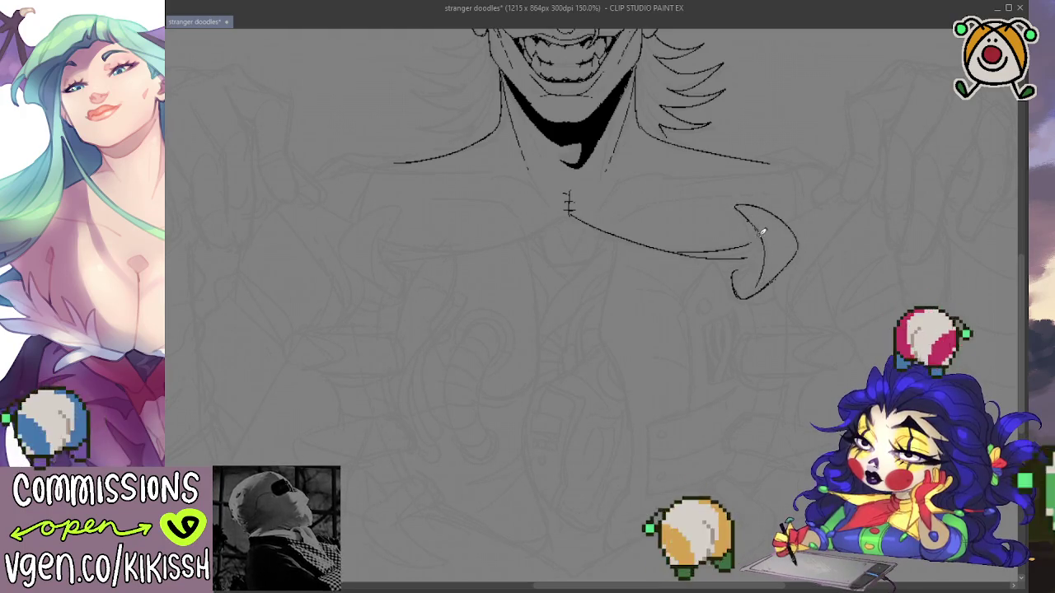
drag(739, 269, 742, 334)
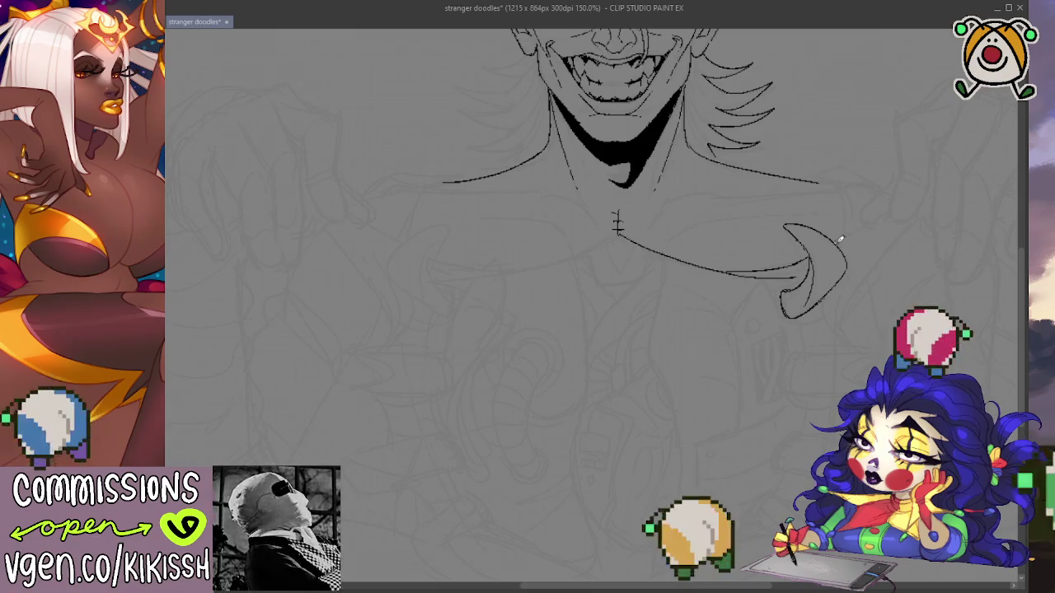
key(ctrl+z)
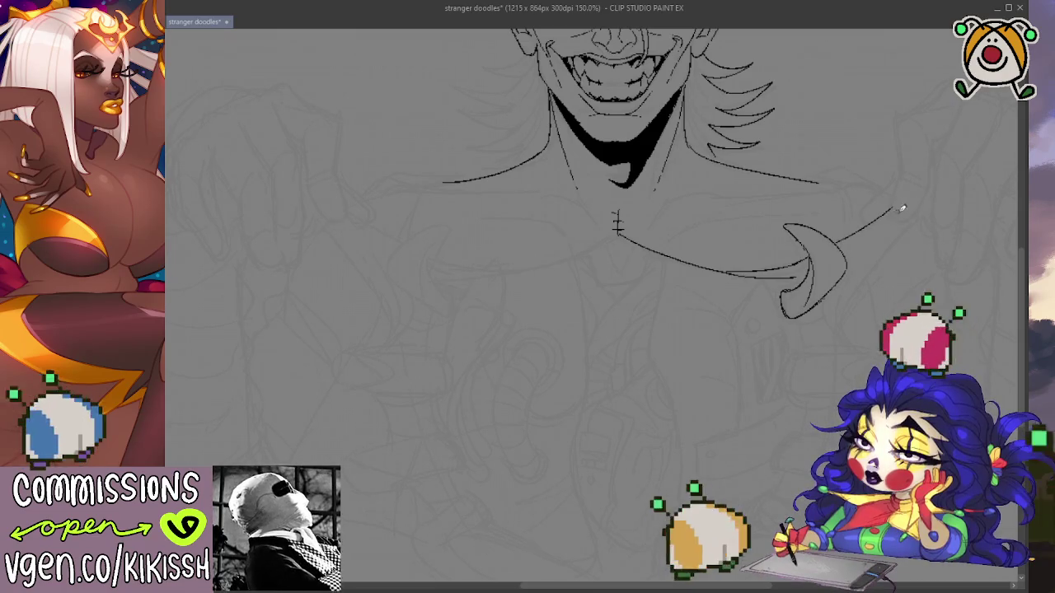
Ink the diagonal right-shoulder line and the broken contour strokes running down the right torso.
drag(870, 280, 832, 253)
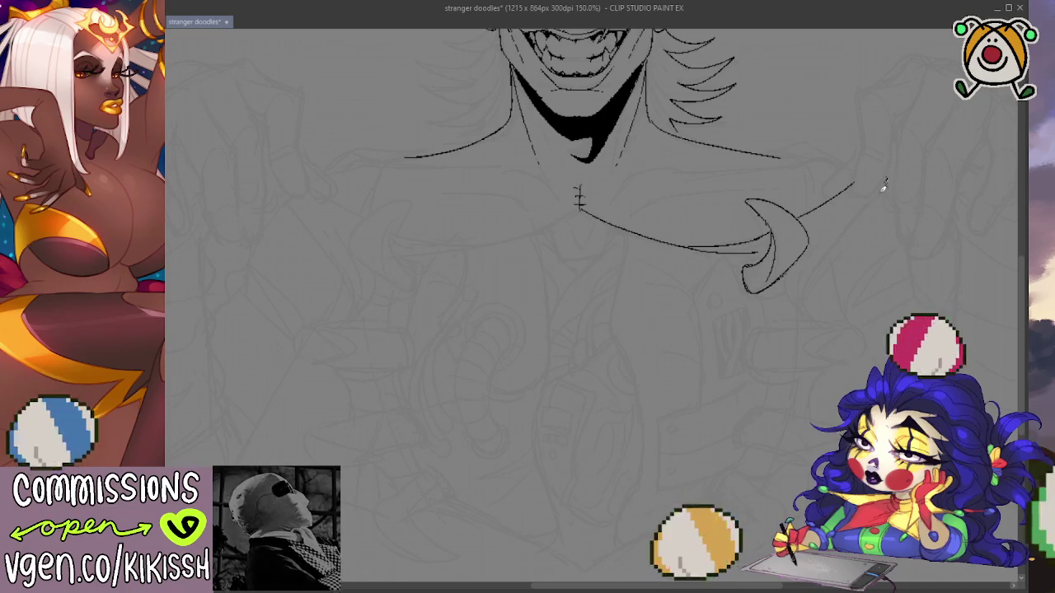
drag(885, 178, 857, 220)
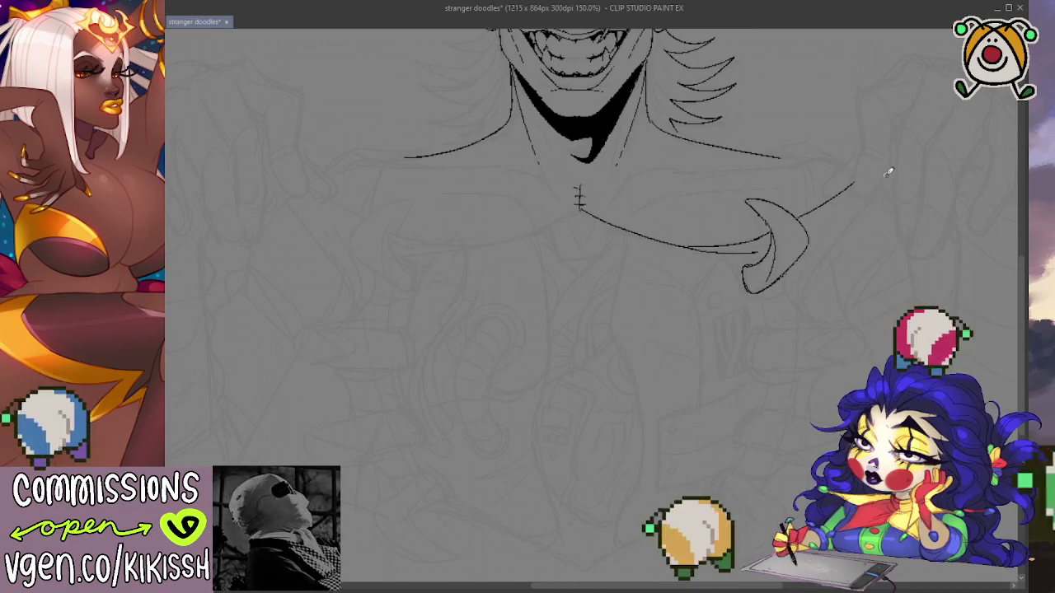
mouse_move(886, 177)
mouse_down()
mouse_move(806, 292)
mouse_move(811, 324)
mouse_up()
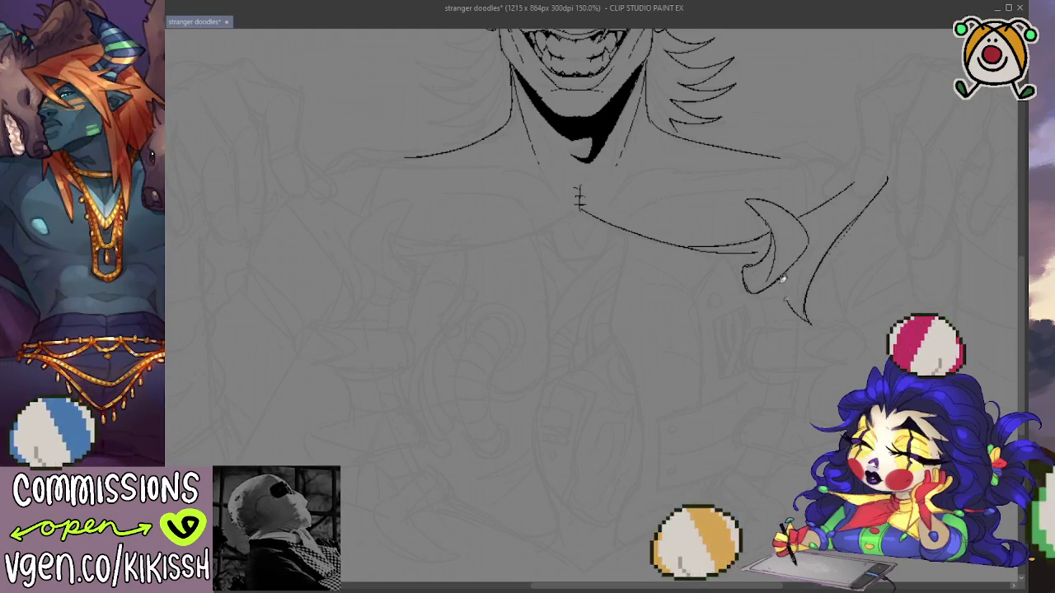
key(ctrl+z)
drag(787, 272, 809, 324)
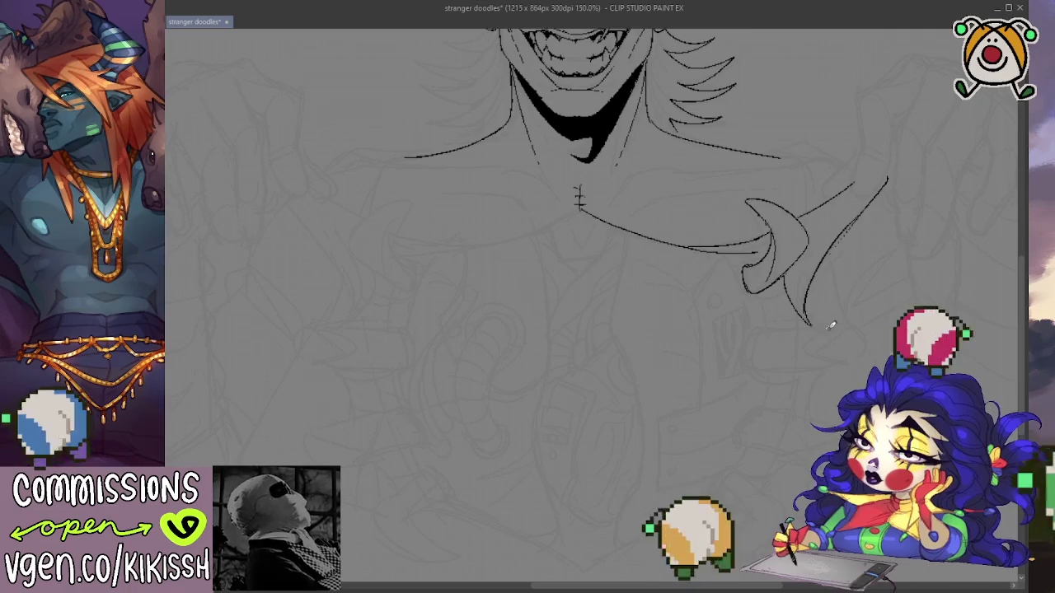
scroll(824, 309, down, 3)
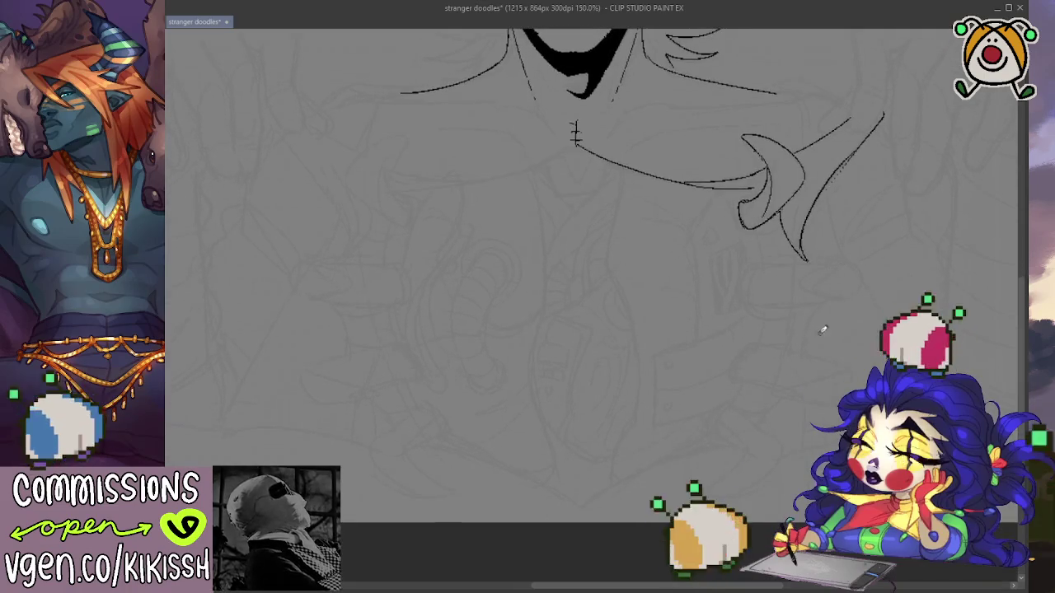
drag(814, 306, 811, 350)
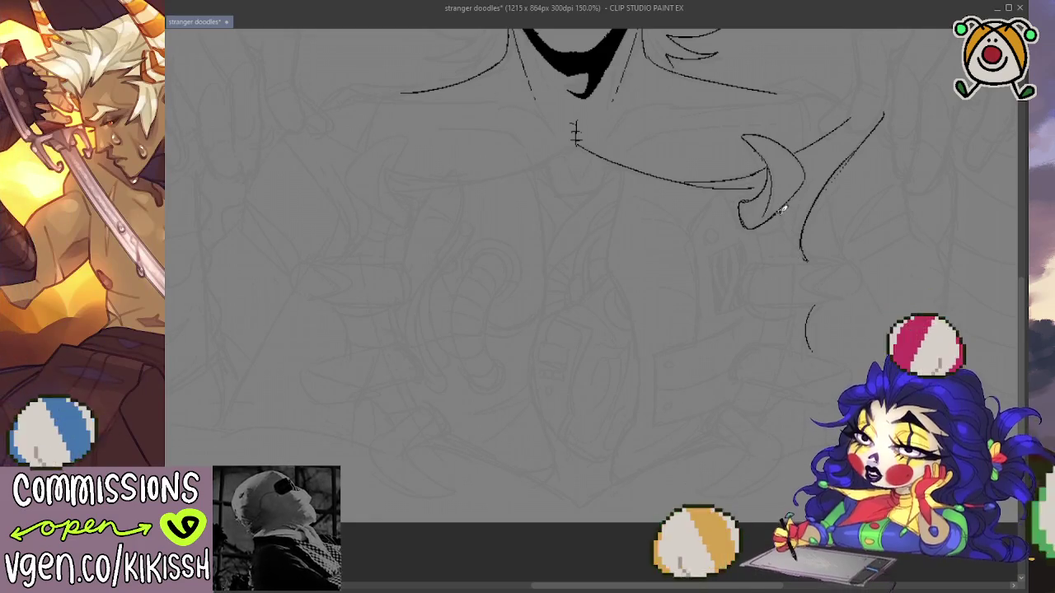
drag(793, 264, 779, 207)
key(ctrl+z)
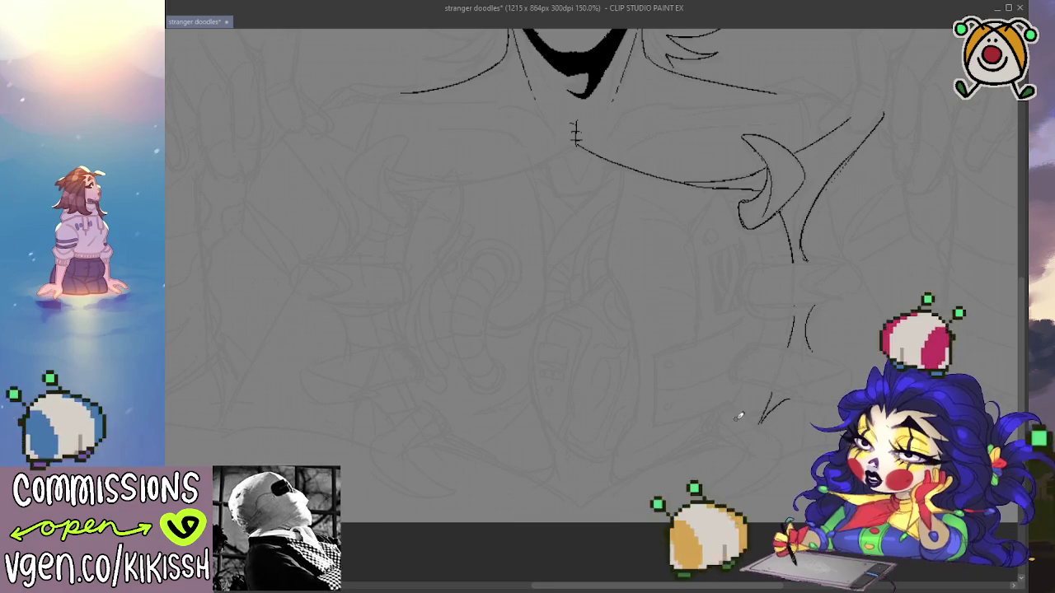
key(ctrl+z)
drag(774, 390, 754, 421)
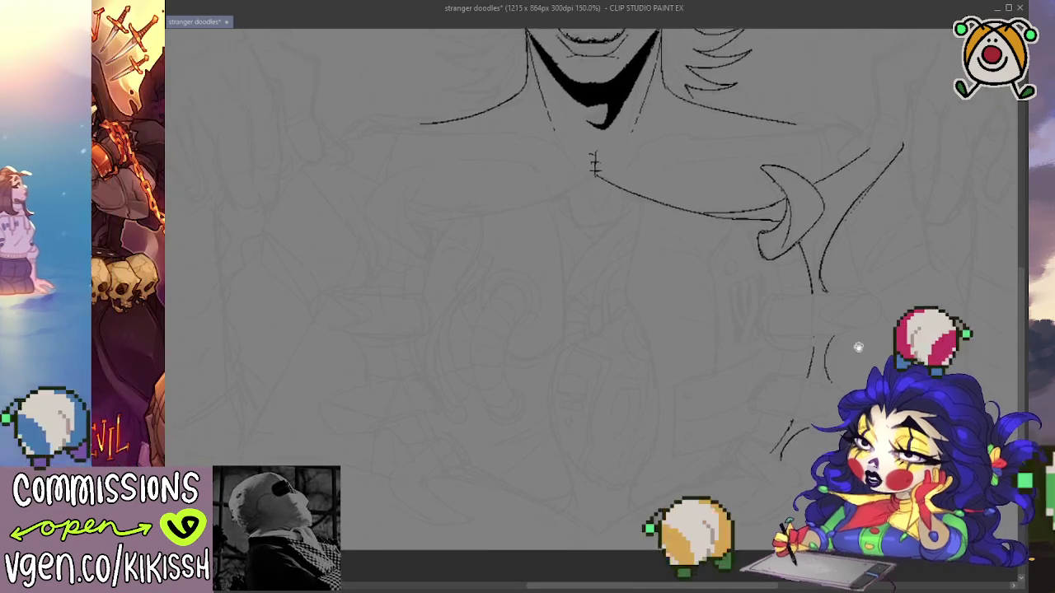
drag(783, 384, 795, 479)
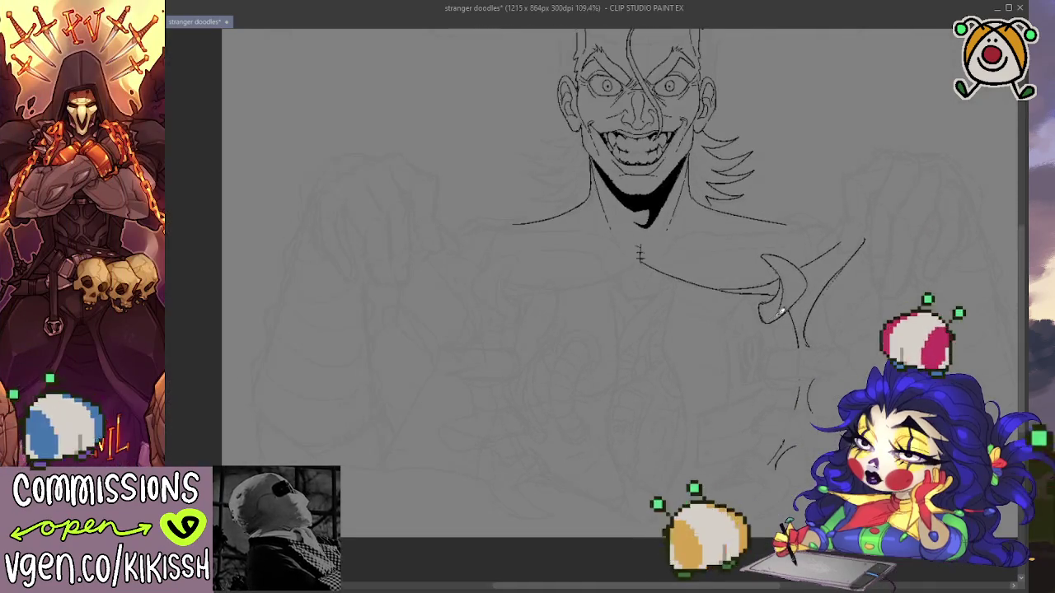
Zoom out, save the stranger doodles file with Ctrl+S and switch to another window.
scroll(789, 365, down, 4)
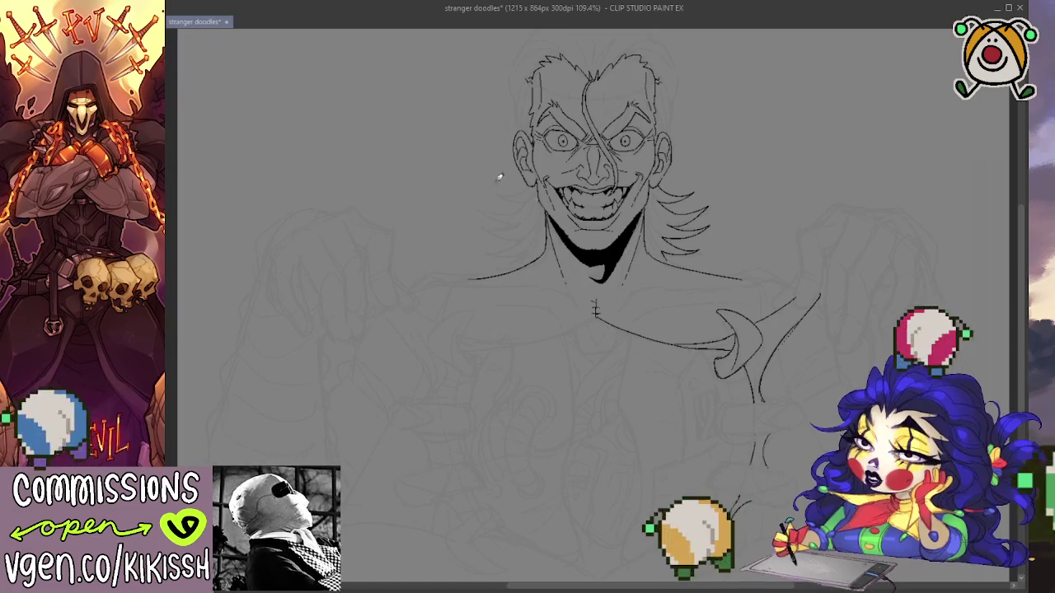
key(ctrl+s)
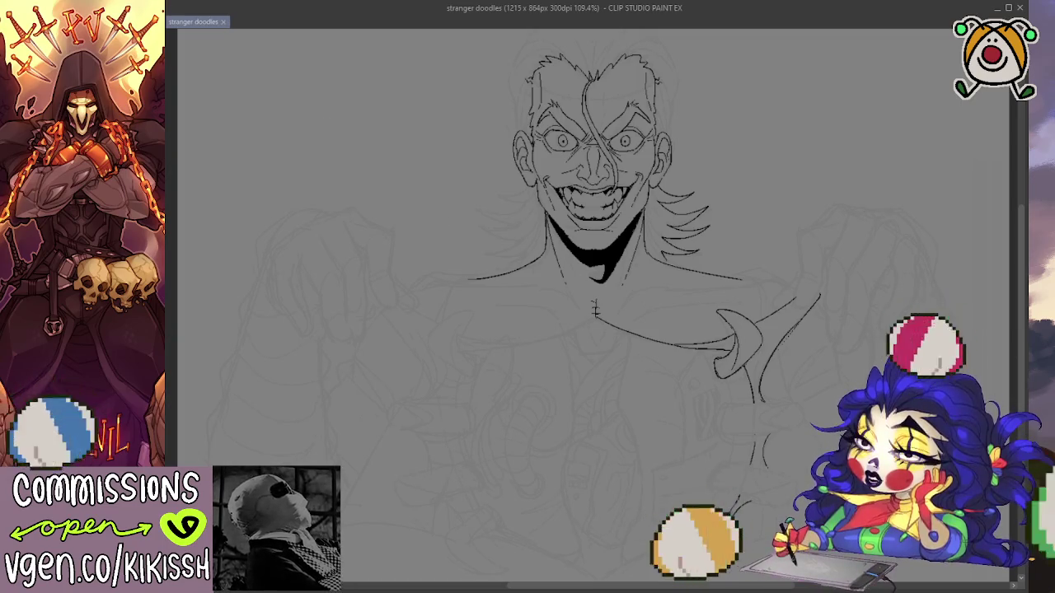
key(alt+Tab)
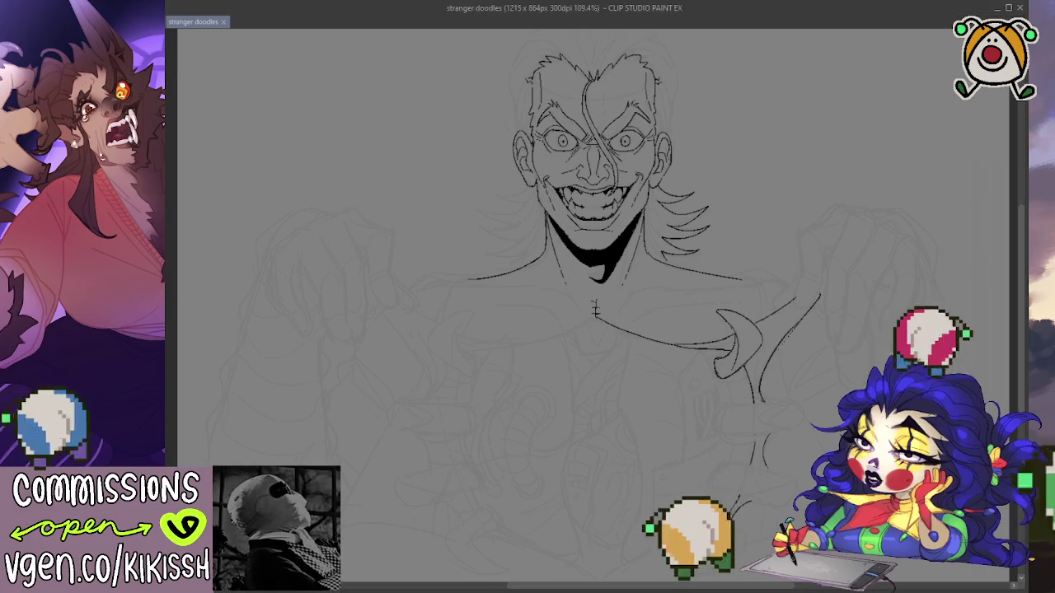
Ink a small curve on the right torso and outline the second curled finger.
drag(799, 458, 811, 348)
scroll(799, 348, up, 2)
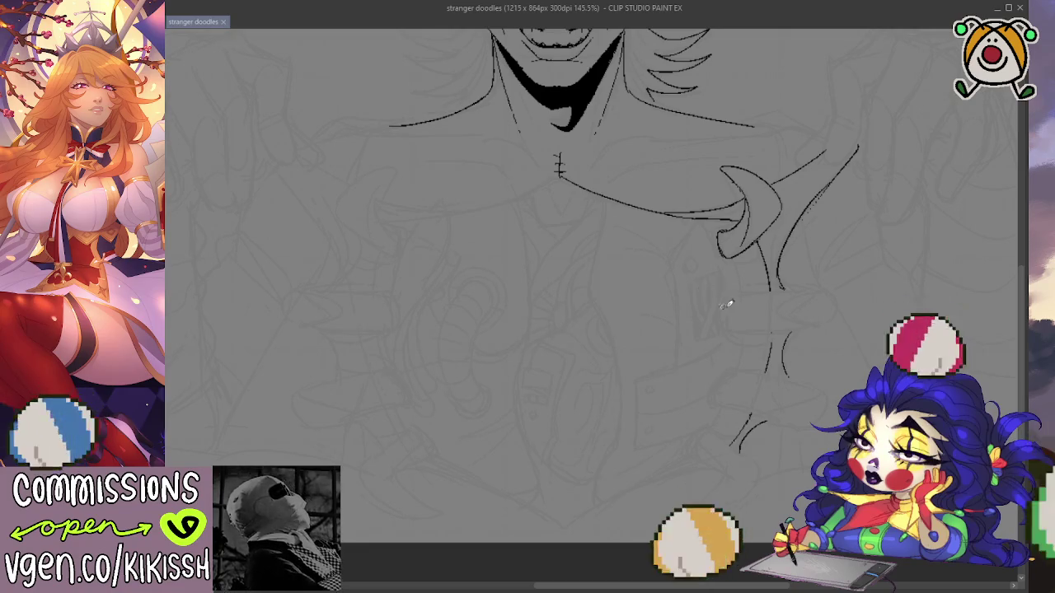
mouse_move(731, 294)
mouse_down()
mouse_move(726, 314)
mouse_move(744, 322)
mouse_move(797, 290)
mouse_move(818, 323)
mouse_move(823, 293)
mouse_up()
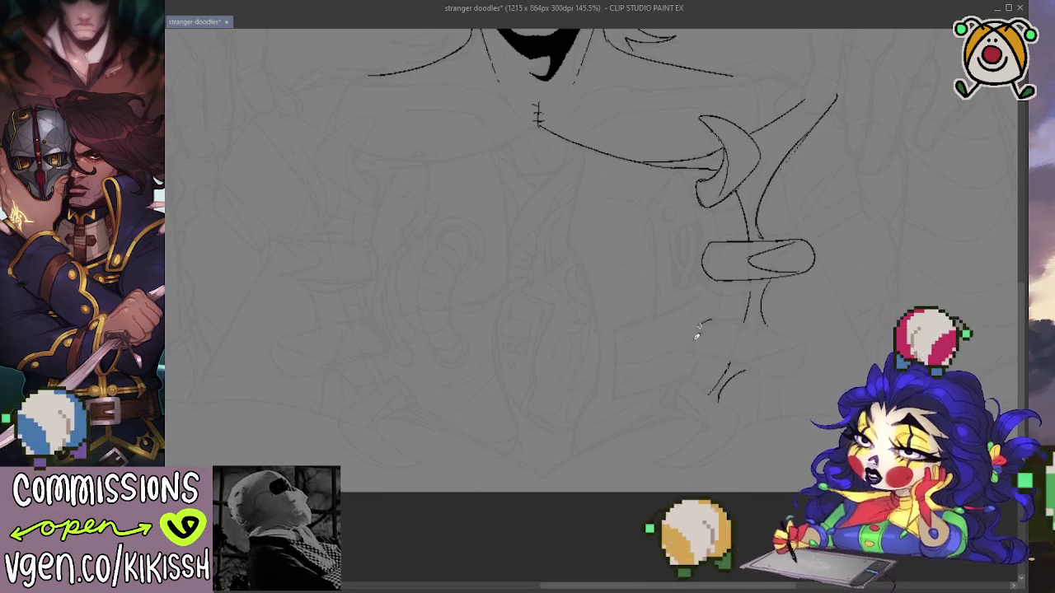
drag(705, 320, 699, 354)
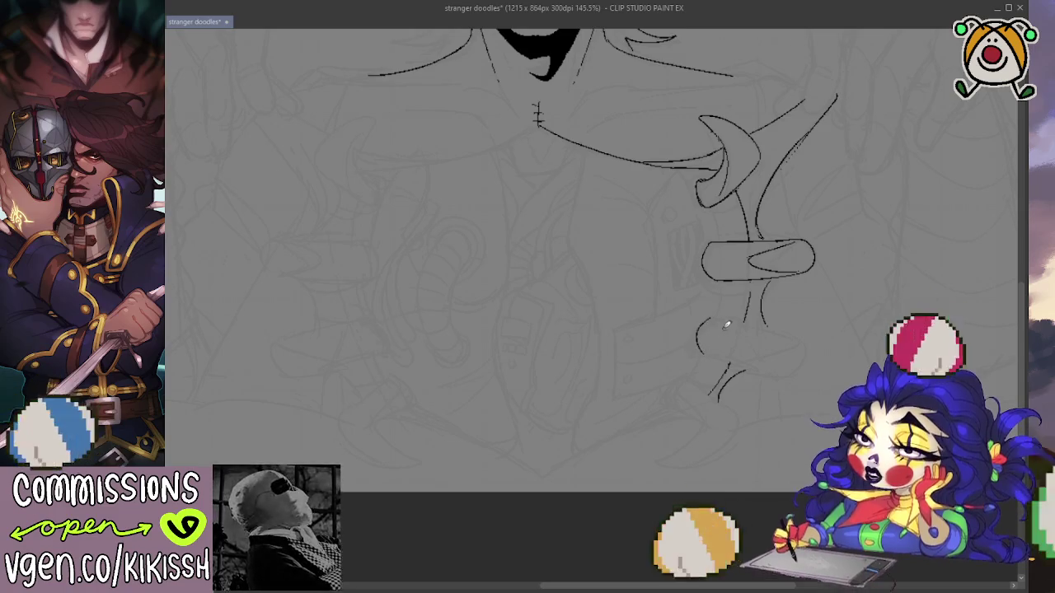
mouse_move(704, 319)
mouse_down()
mouse_move(804, 347)
mouse_move(783, 370)
mouse_move(730, 365)
mouse_move(768, 354)
mouse_up()
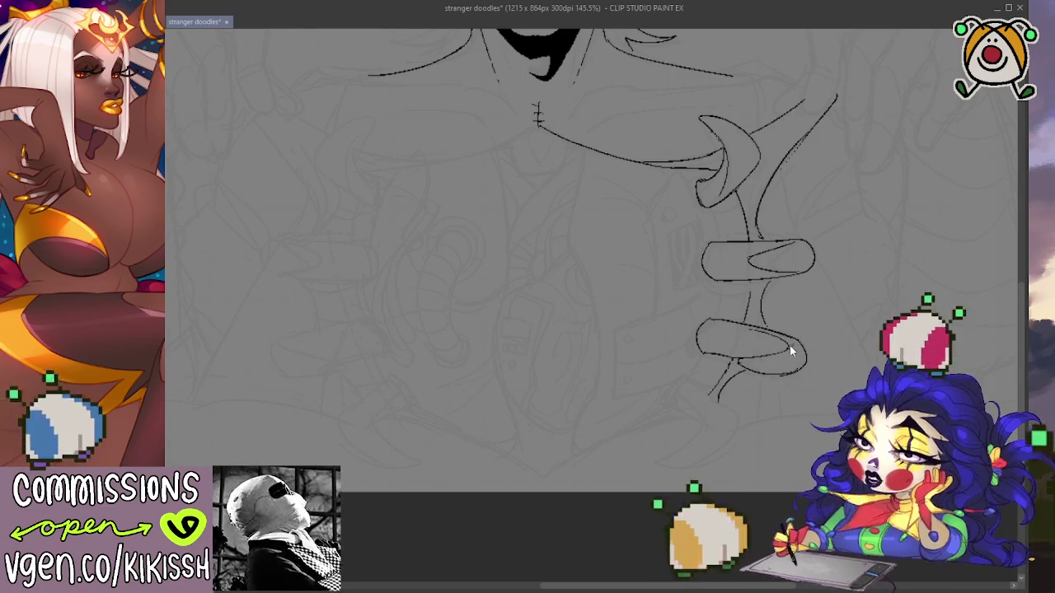
Draw the hooked claw curling beneath the fingers.
drag(803, 346, 857, 374)
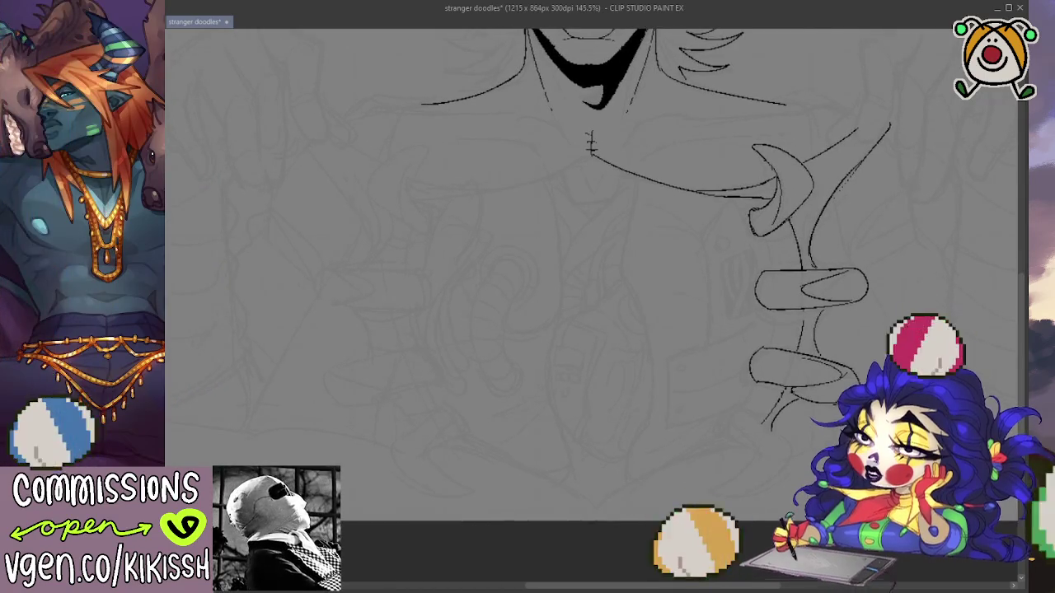
drag(830, 316, 832, 269)
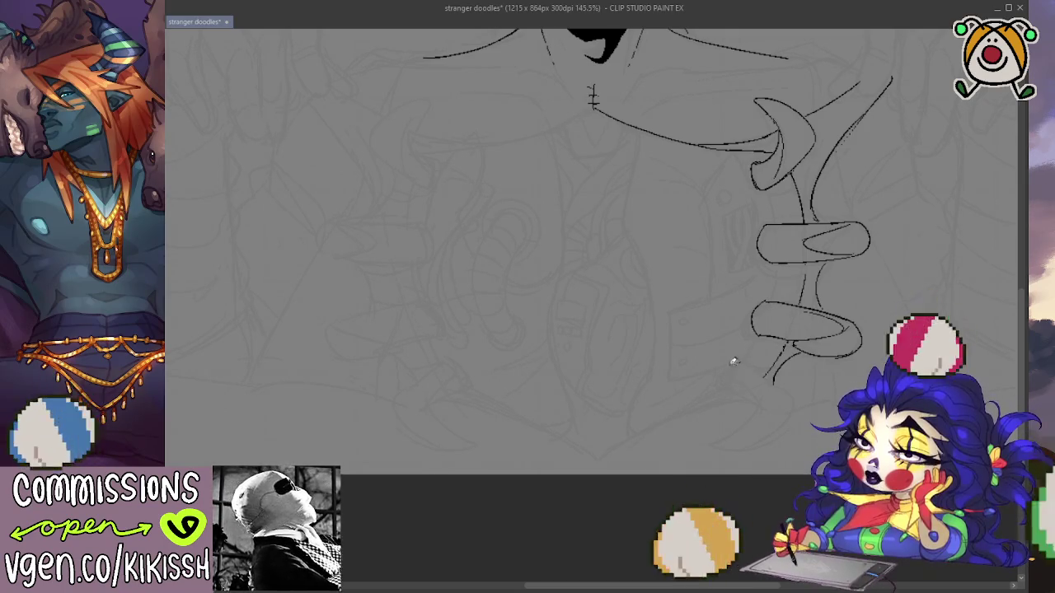
drag(791, 393, 732, 449)
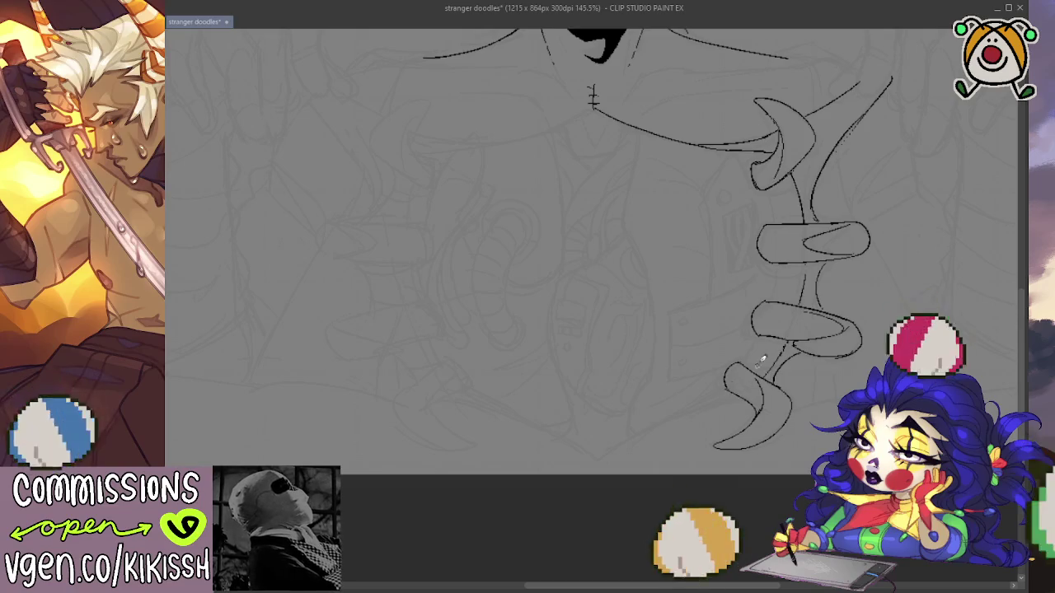
scroll(763, 358, up, 1)
Centre the view on the torso and hand, then save the drawing.
scroll(816, 328, down, 2)
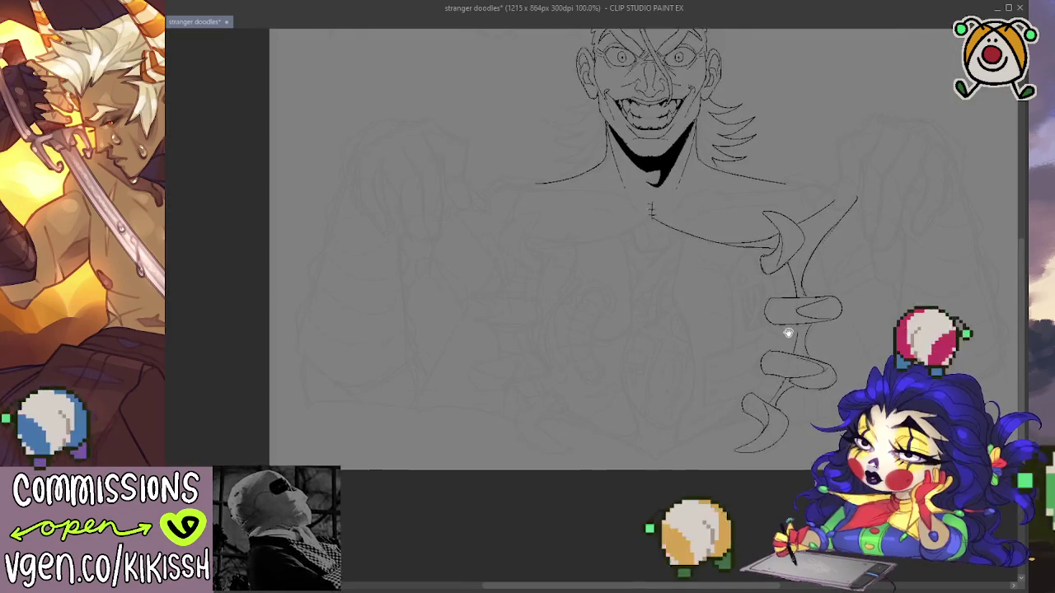
scroll(806, 267, up, 1)
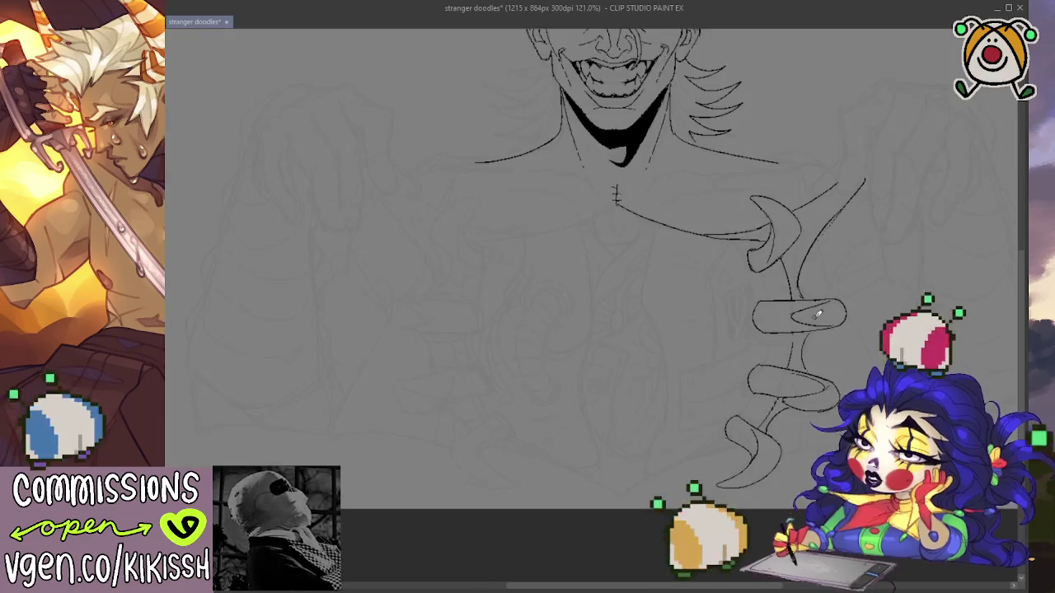
scroll(816, 330, up, 1)
scroll(829, 395, up, 1)
mouse_move(829, 396)
mouse_down()
mouse_move(823, 405)
mouse_move(825, 379)
mouse_move(808, 364)
mouse_up()
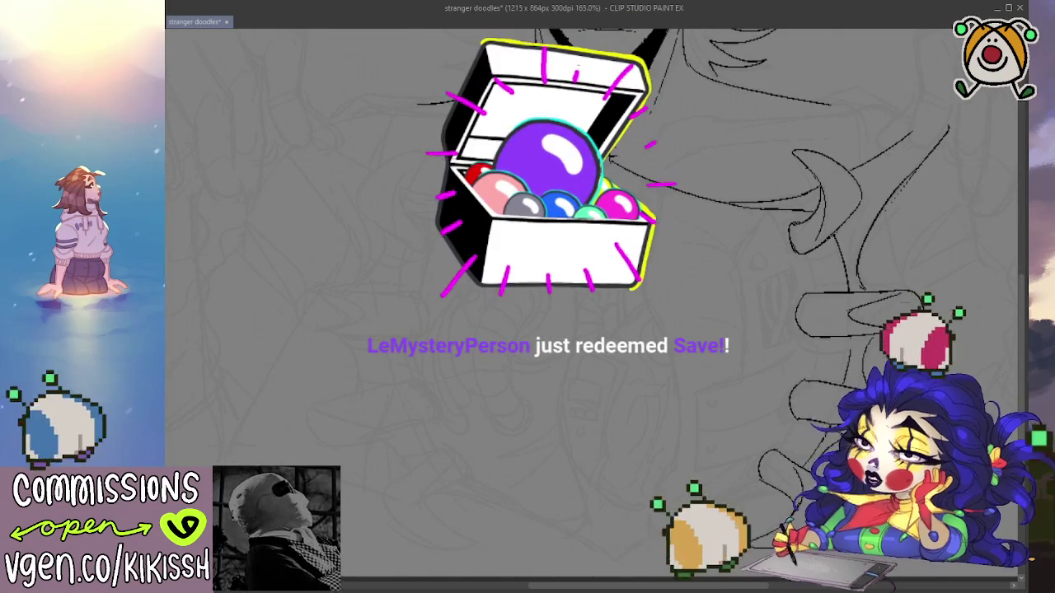
key(ctrl+s)
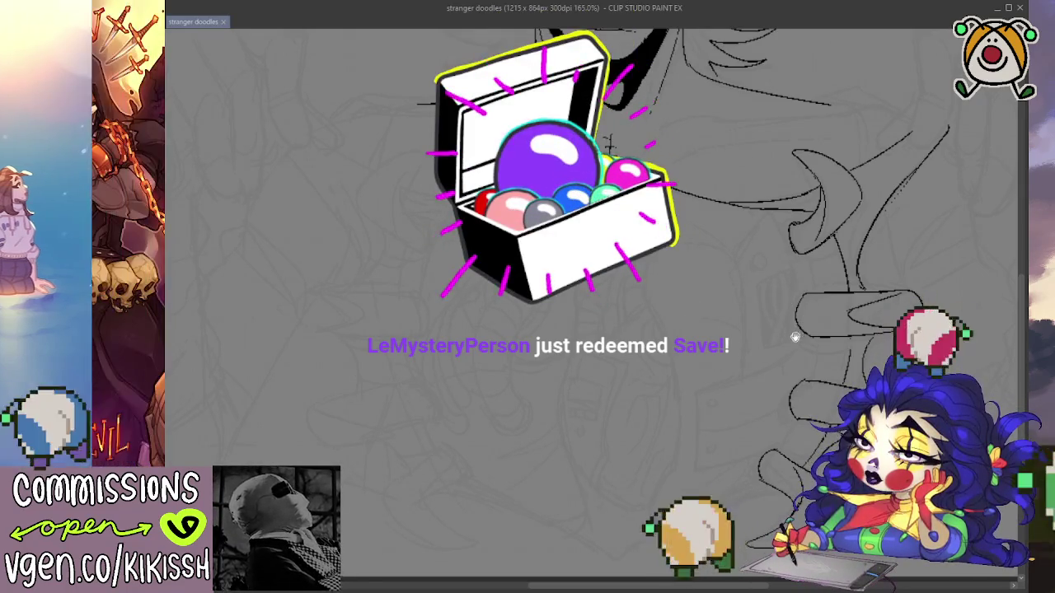
Ink the long line down the torso from below the collar, undoing misplaced attempts.
scroll(779, 346, down, 1)
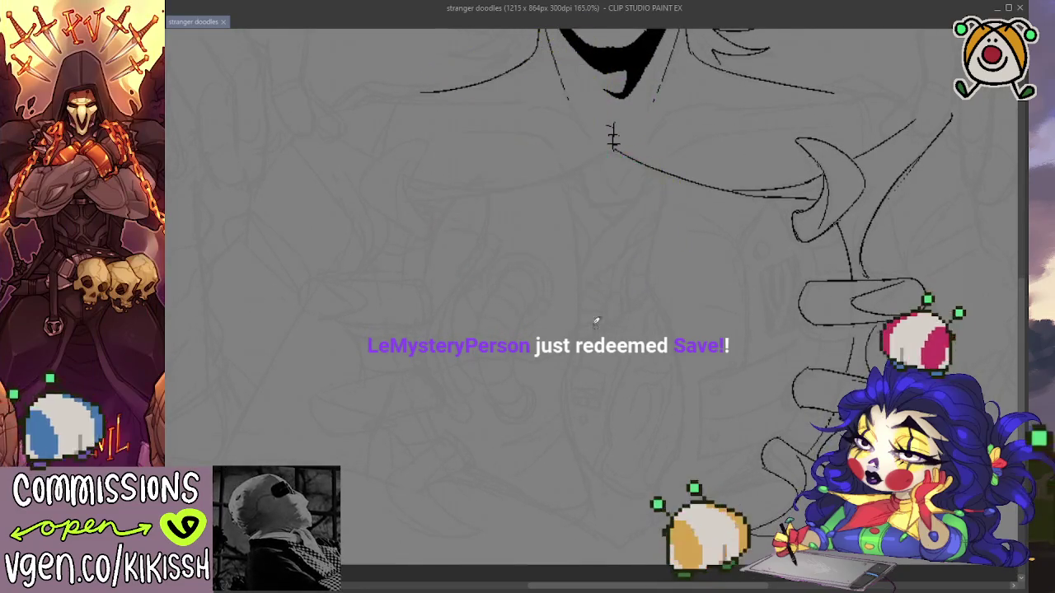
drag(562, 178, 578, 288)
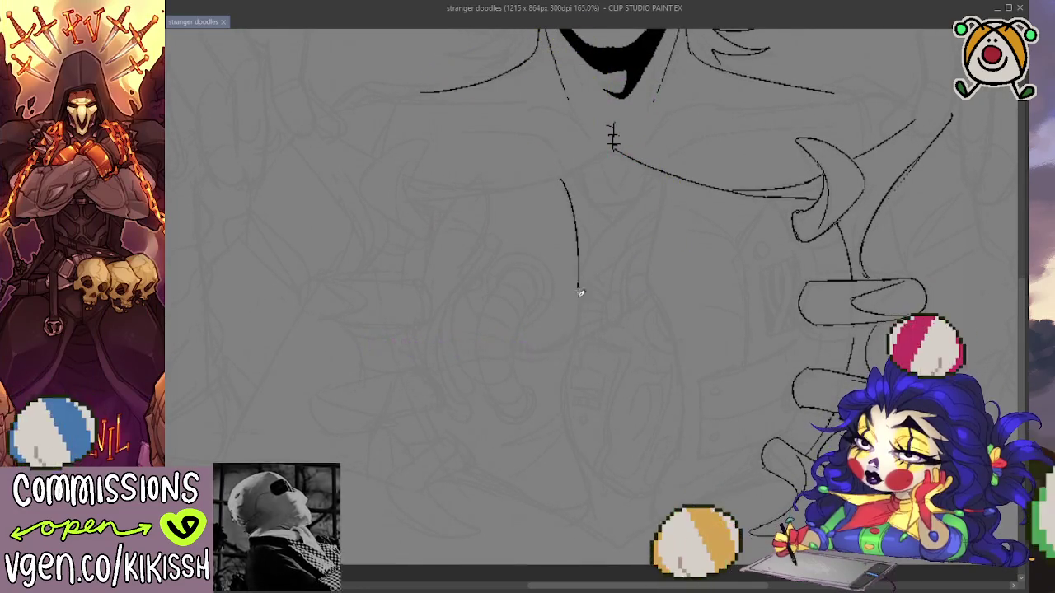
key(ctrl+z)
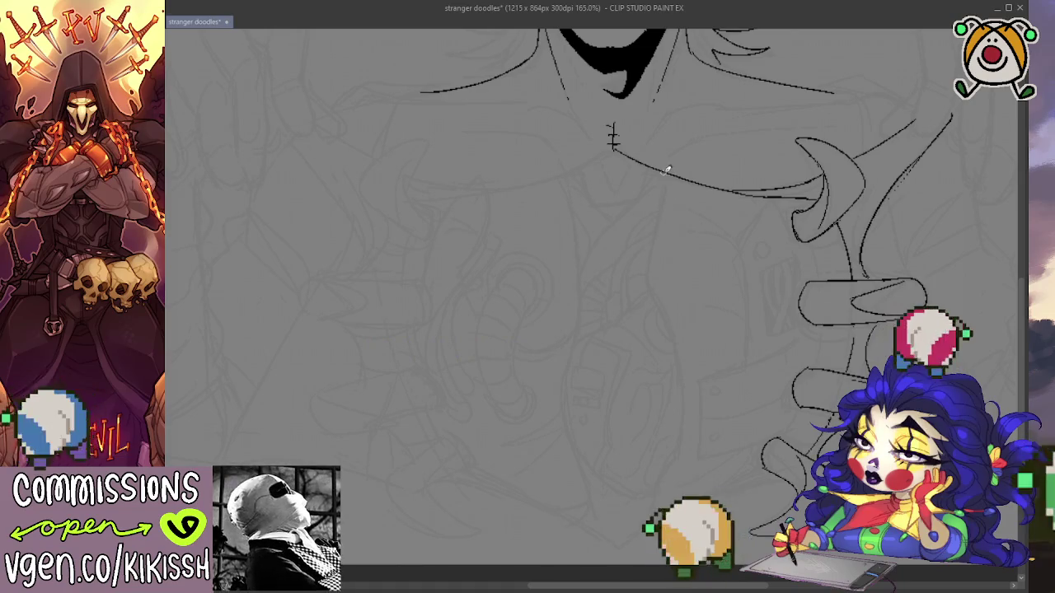
drag(665, 198, 682, 453)
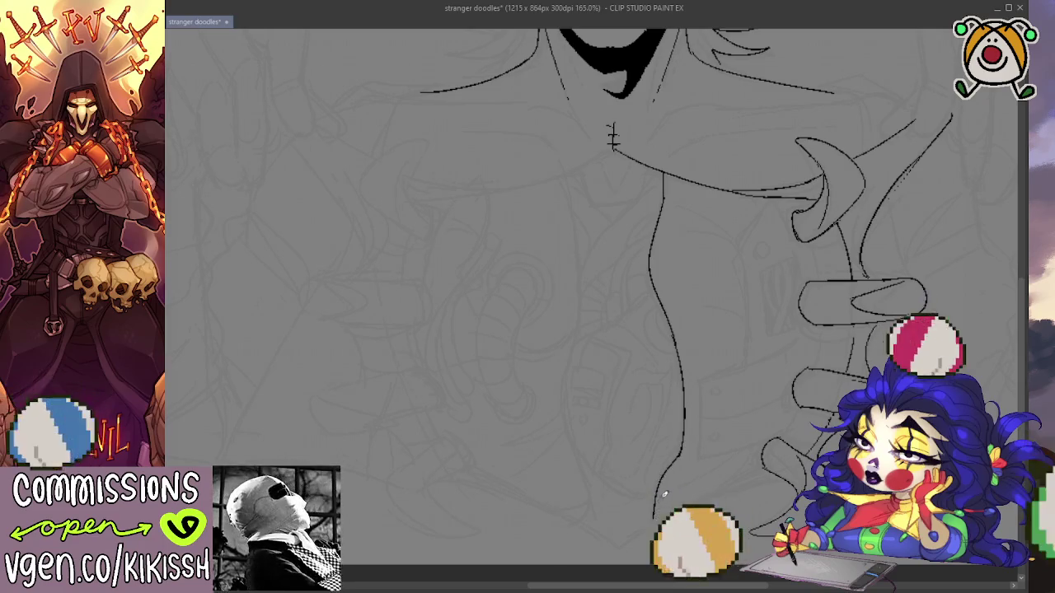
mouse_move(737, 402)
mouse_down()
mouse_move(672, 388)
mouse_move(669, 444)
mouse_move(725, 429)
mouse_up()
key(ctrl+z)
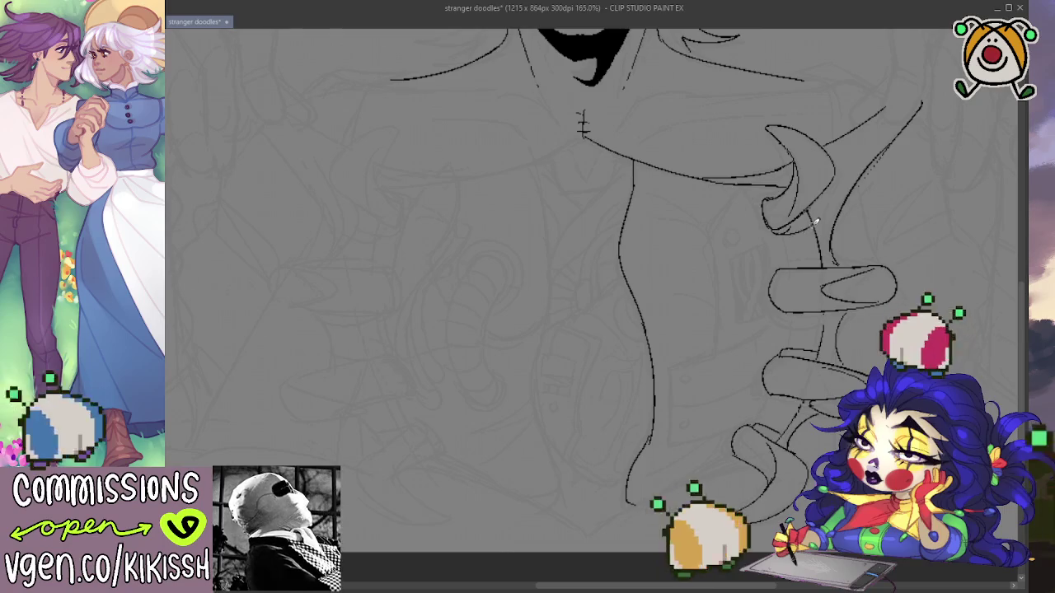
Retry the short stroke under the finger ring and a leftward collarbone extension.
drag(783, 314, 830, 314)
key(ctrl+z)
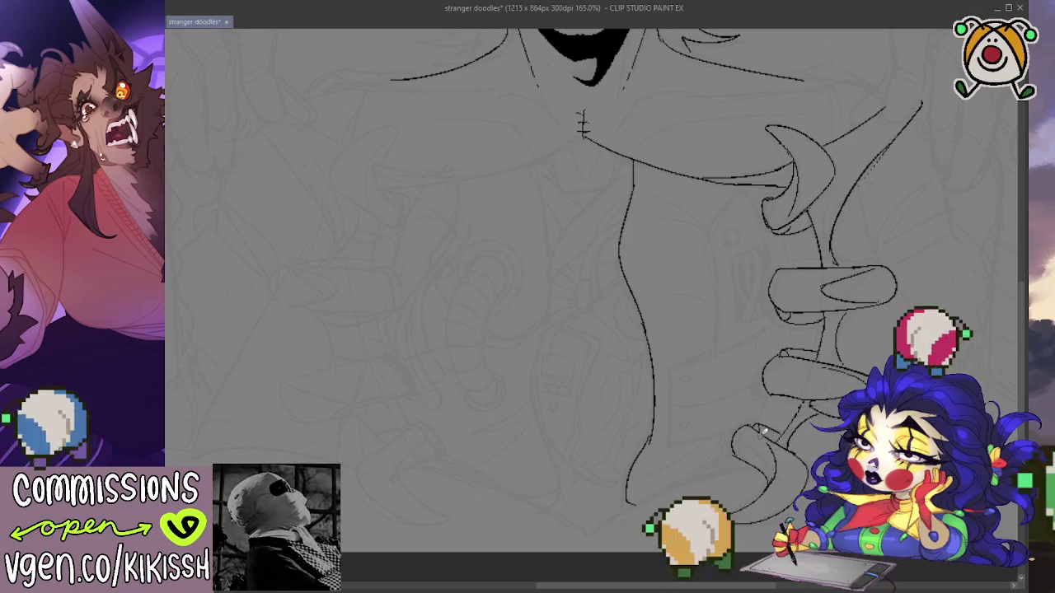
scroll(765, 321, down, 3)
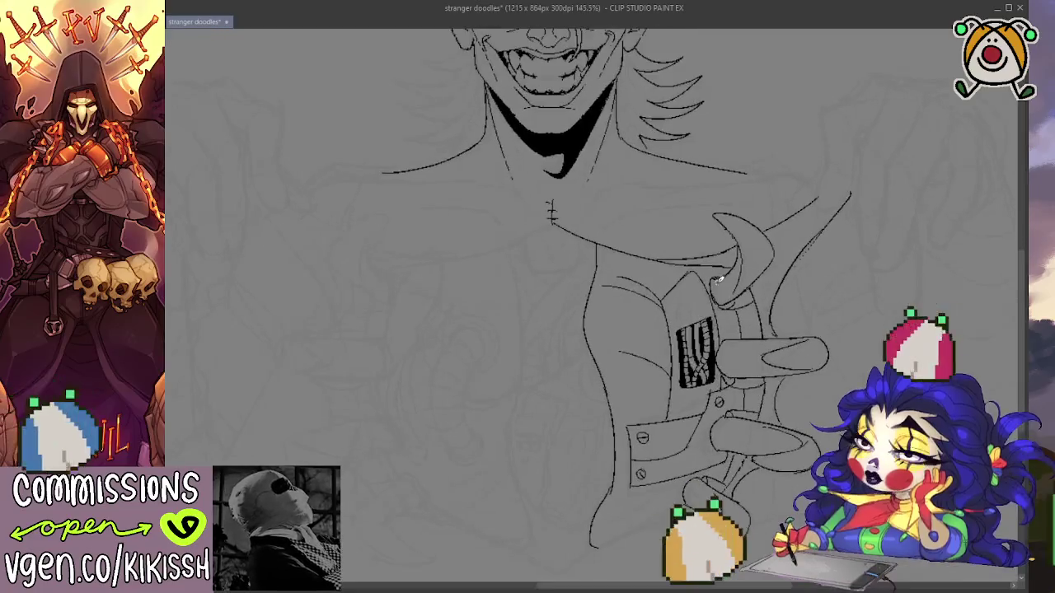
drag(718, 281, 849, 260)
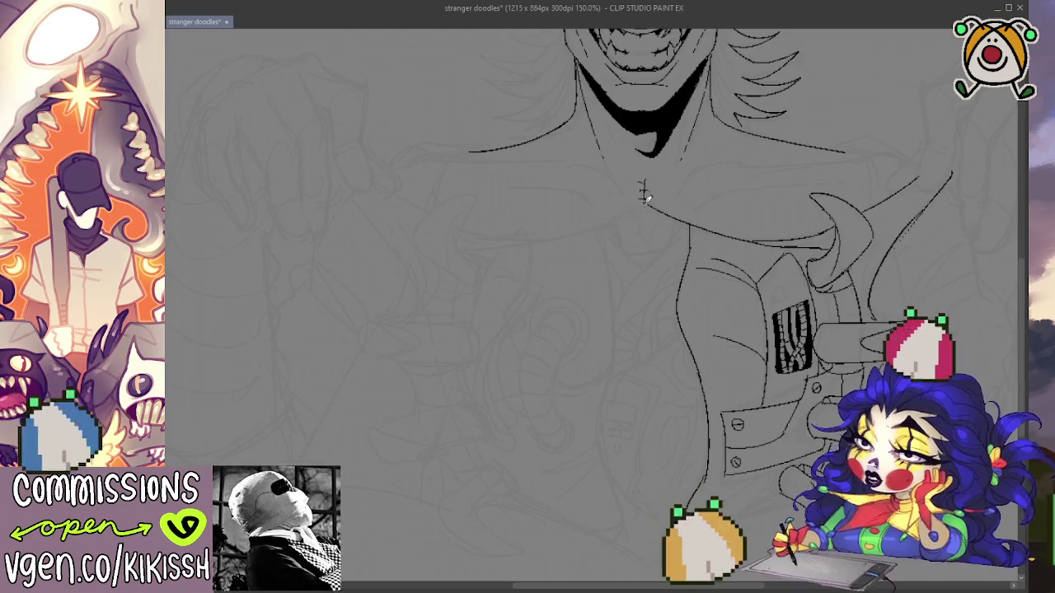
mouse_move(572, 228)
mouse_down()
mouse_move(472, 231)
mouse_move(569, 234)
mouse_up()
key(ctrl+z)
key(ctrl+z)
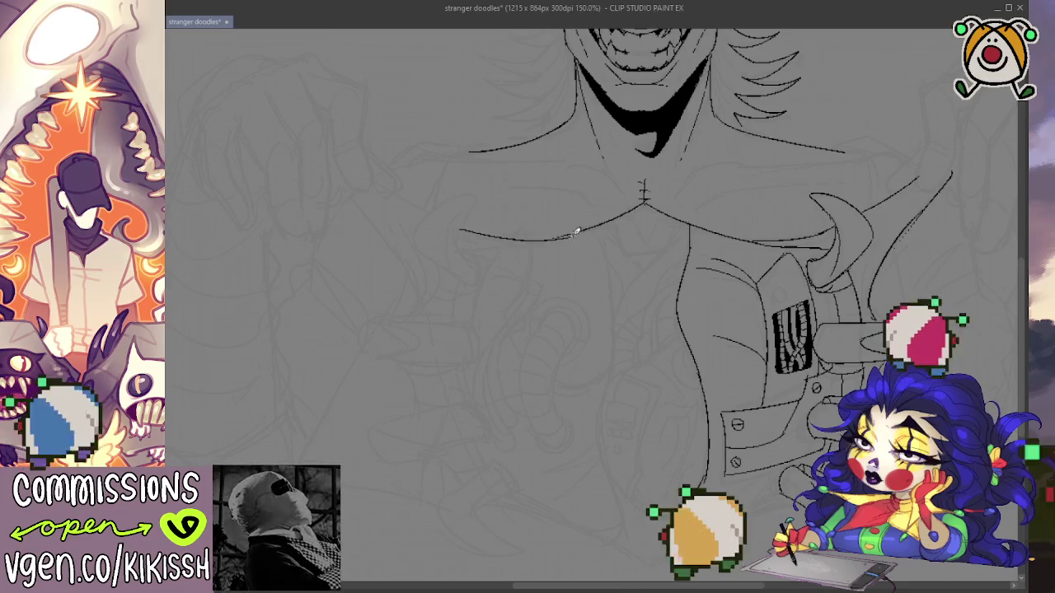
Ink the lower-left body outline, the curved torso panel edge and the left torso side.
drag(662, 320, 634, 273)
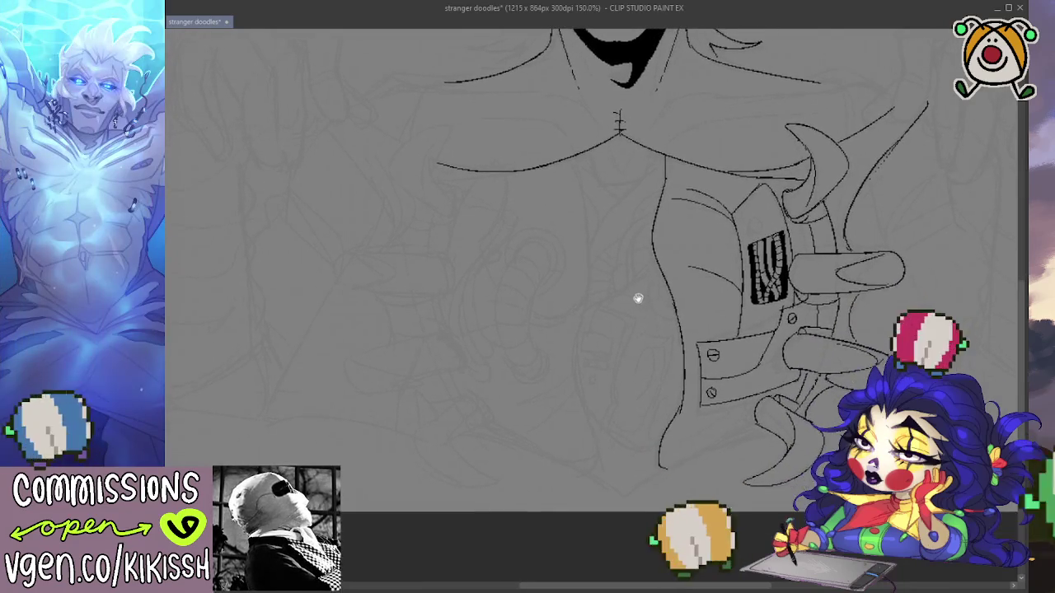
drag(638, 321, 642, 300)
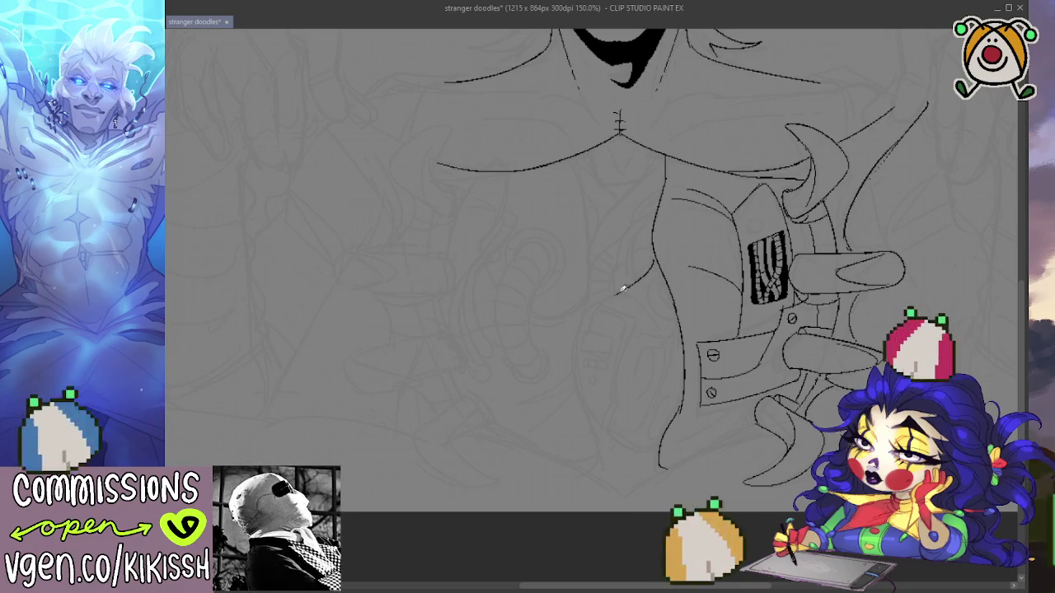
drag(619, 287, 587, 321)
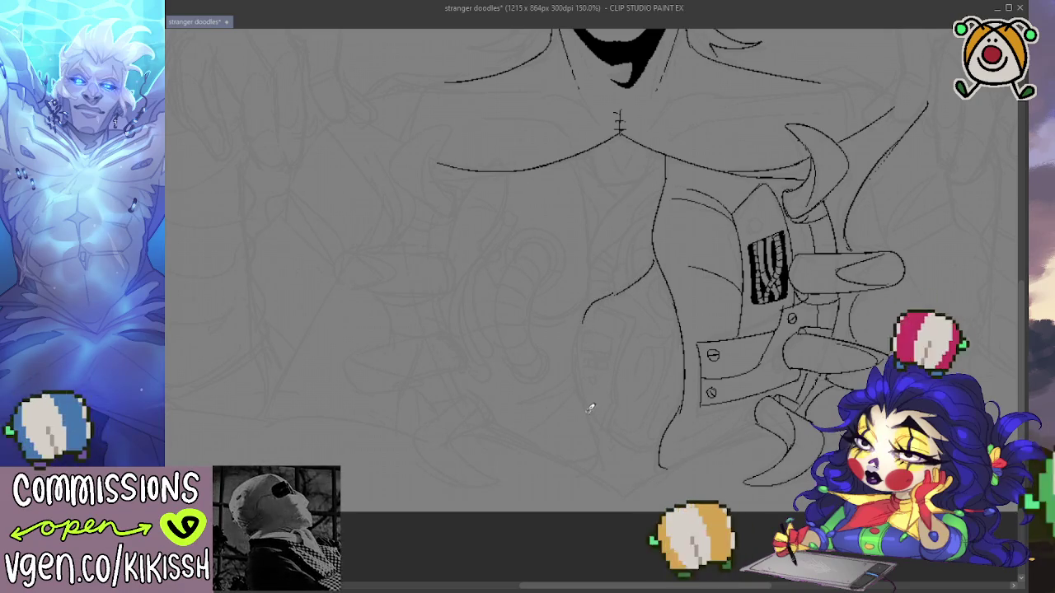
drag(582, 402, 663, 458)
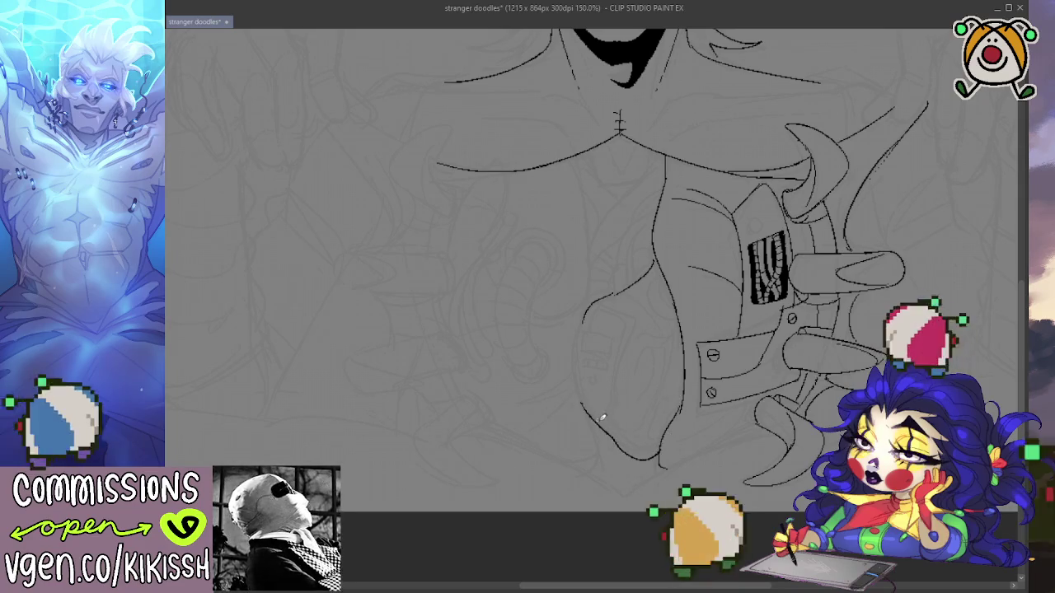
mouse_move(614, 394)
mouse_down()
mouse_move(635, 310)
mouse_move(599, 302)
mouse_move(621, 328)
mouse_move(616, 398)
mouse_move(624, 332)
mouse_up()
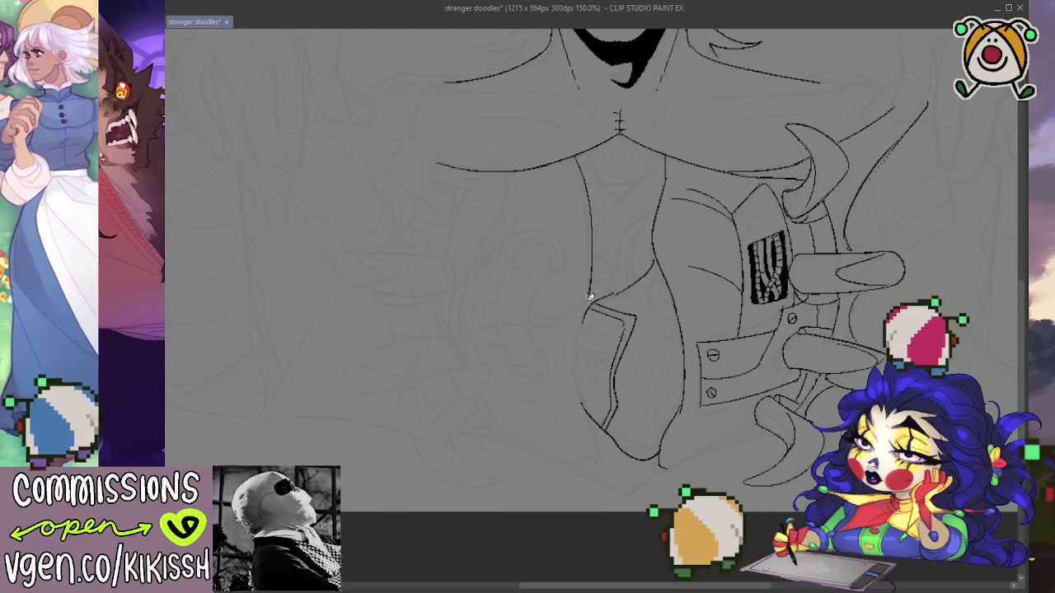
mouse_move(577, 160)
mouse_down()
mouse_move(588, 298)
mouse_move(577, 338)
mouse_up()
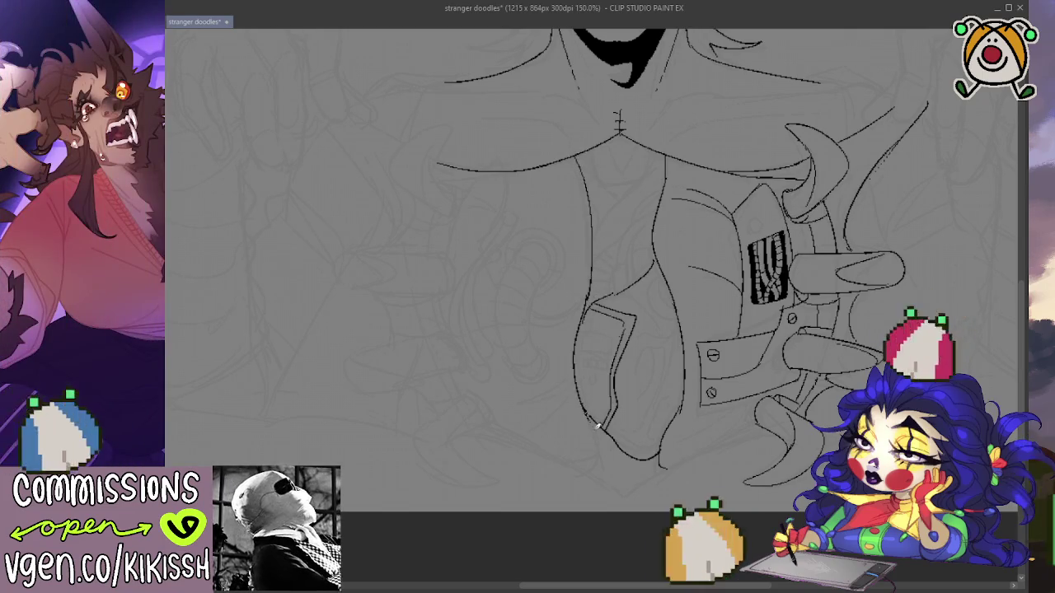
scroll(684, 319, down, 2)
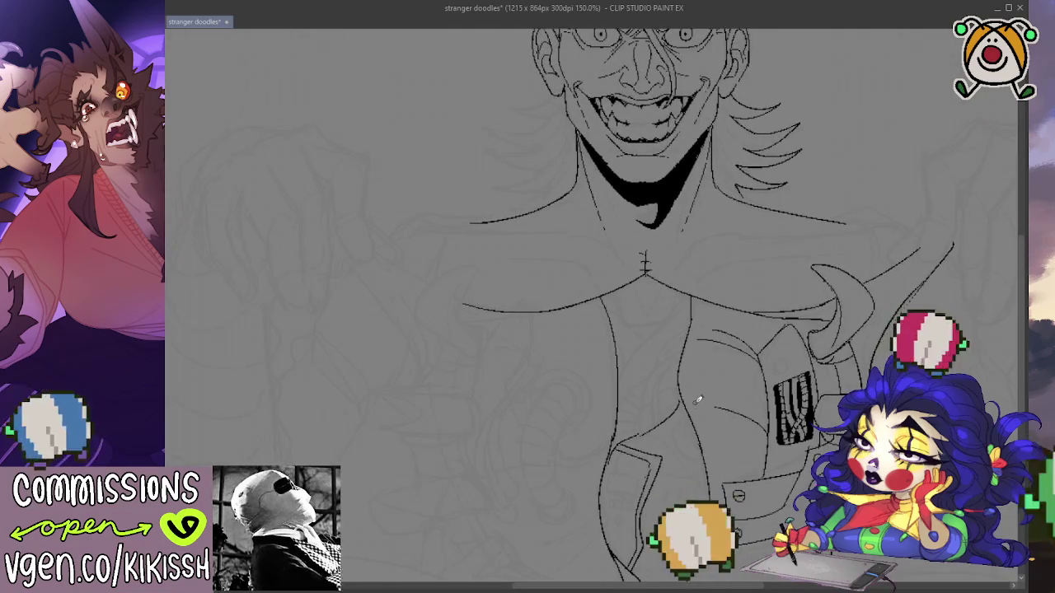
scroll(697, 320, down, 2)
drag(698, 320, 687, 358)
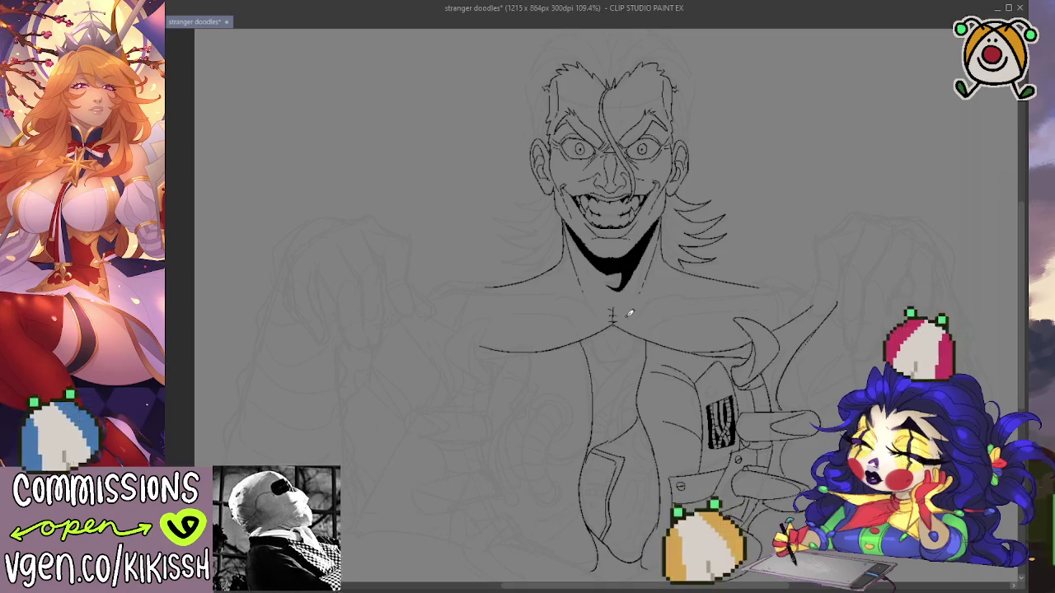
drag(658, 319, 590, 308)
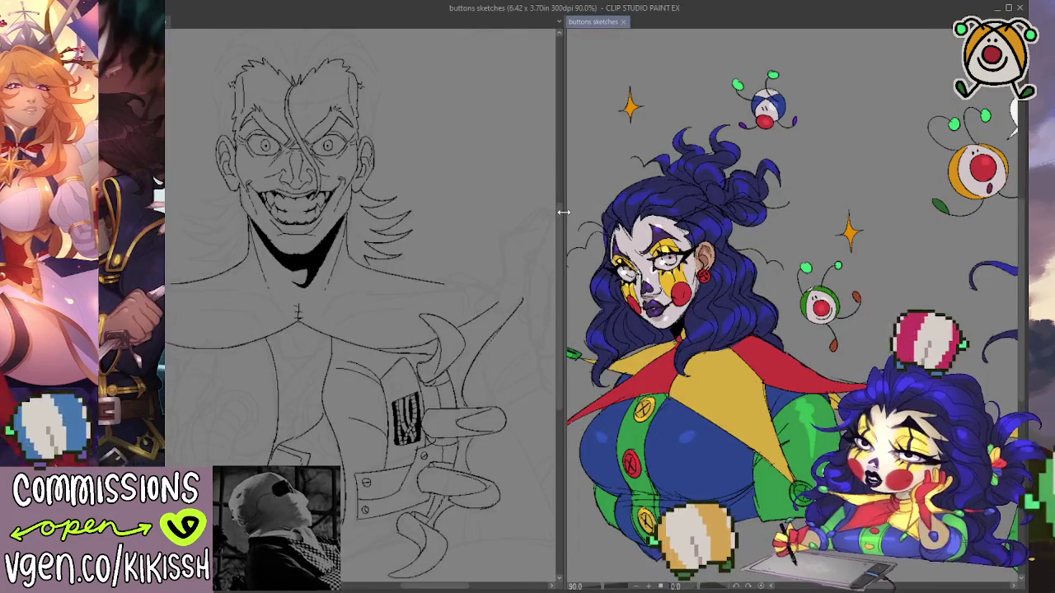
Return to the stranger doodles canvas and ink a small oval with a crescent above the heart.
drag(561, 210, 803, 248)
drag(899, 272, 965, 218)
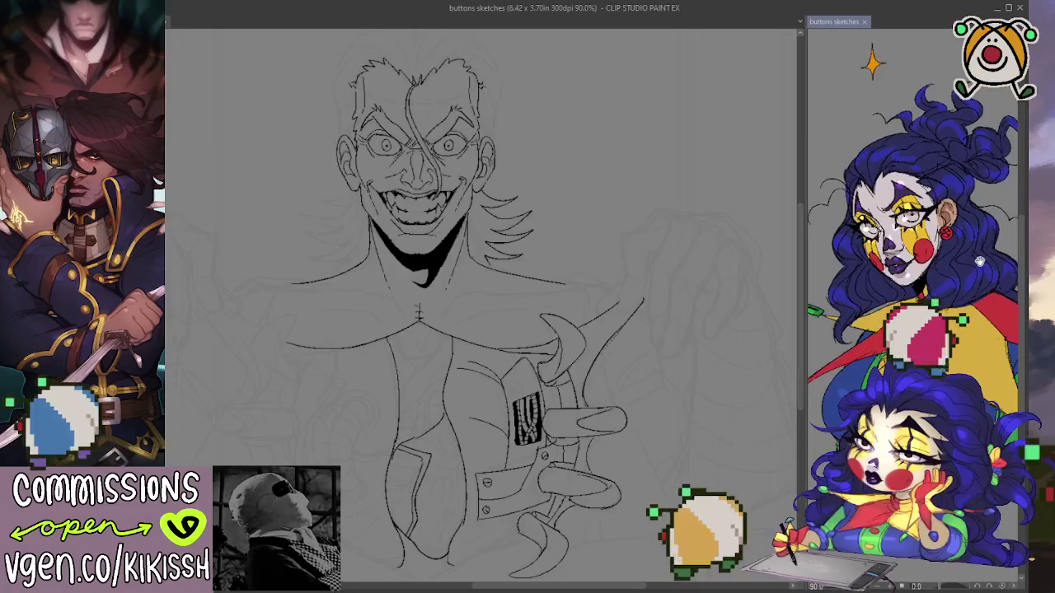
click(680, 322)
scroll(666, 308, up, 2)
mouse_move(667, 308)
mouse_down()
mouse_move(699, 297)
mouse_move(652, 306)
mouse_up()
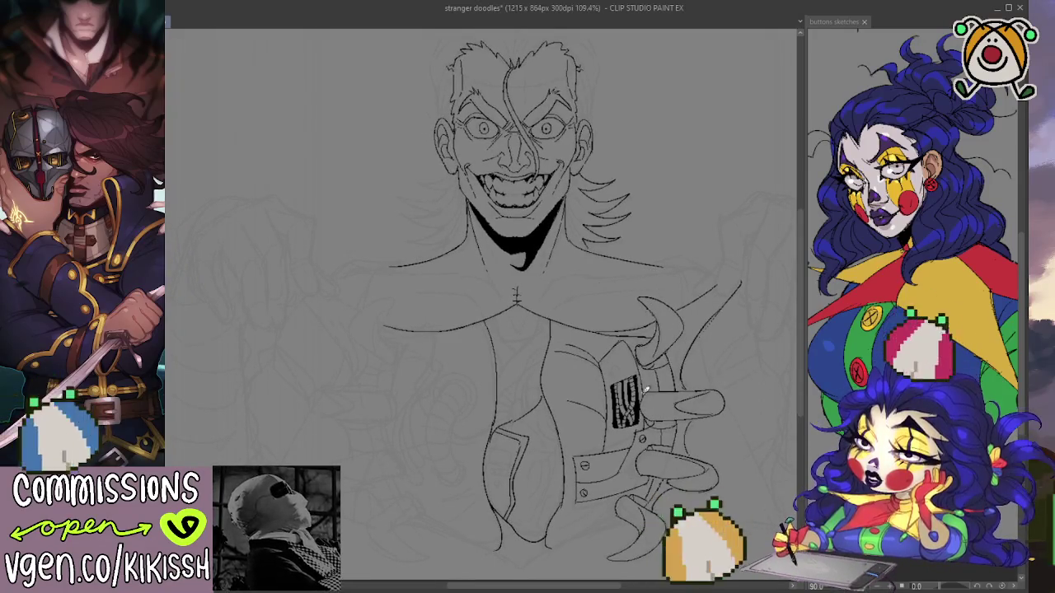
drag(526, 365, 478, 369)
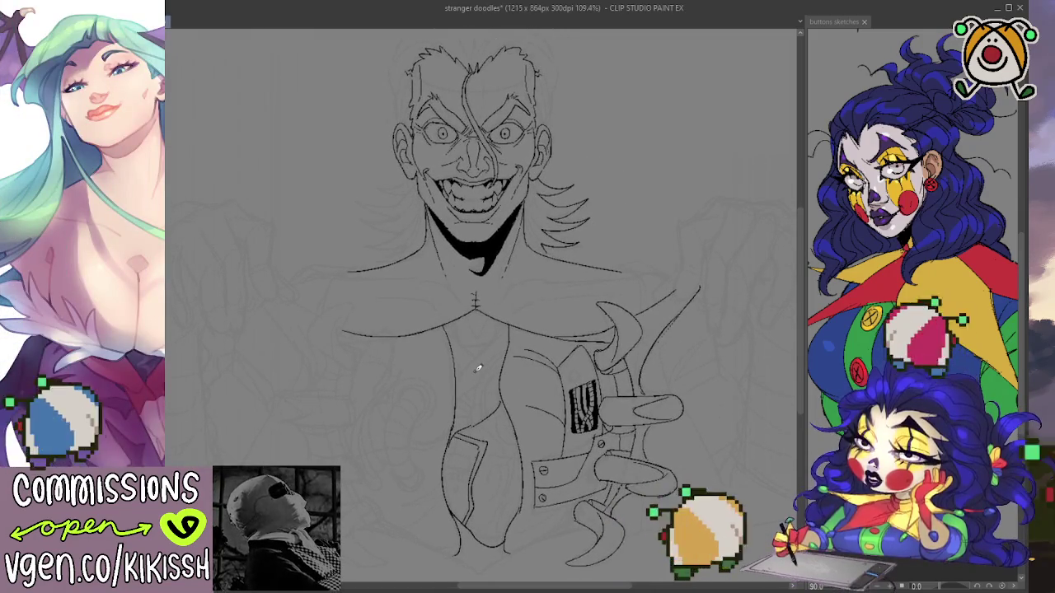
scroll(487, 359, up, 5)
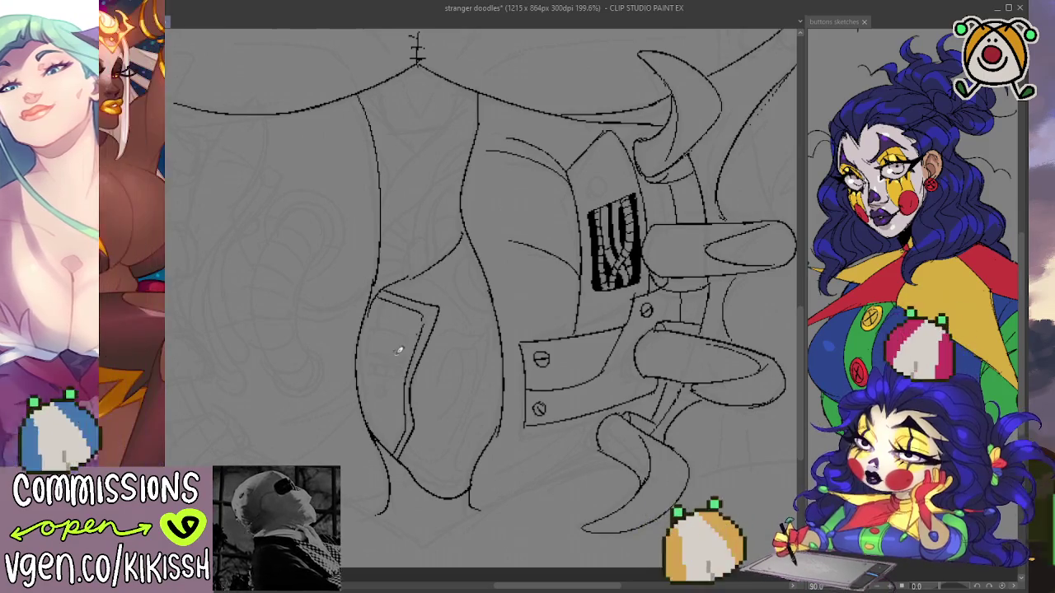
scroll(470, 310, down, 1)
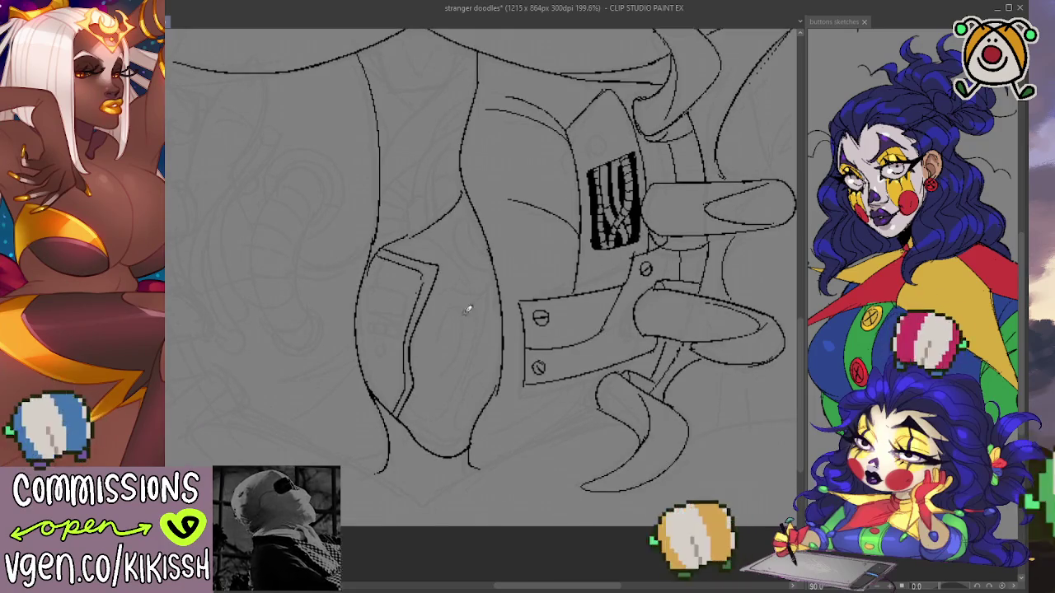
drag(474, 208, 476, 265)
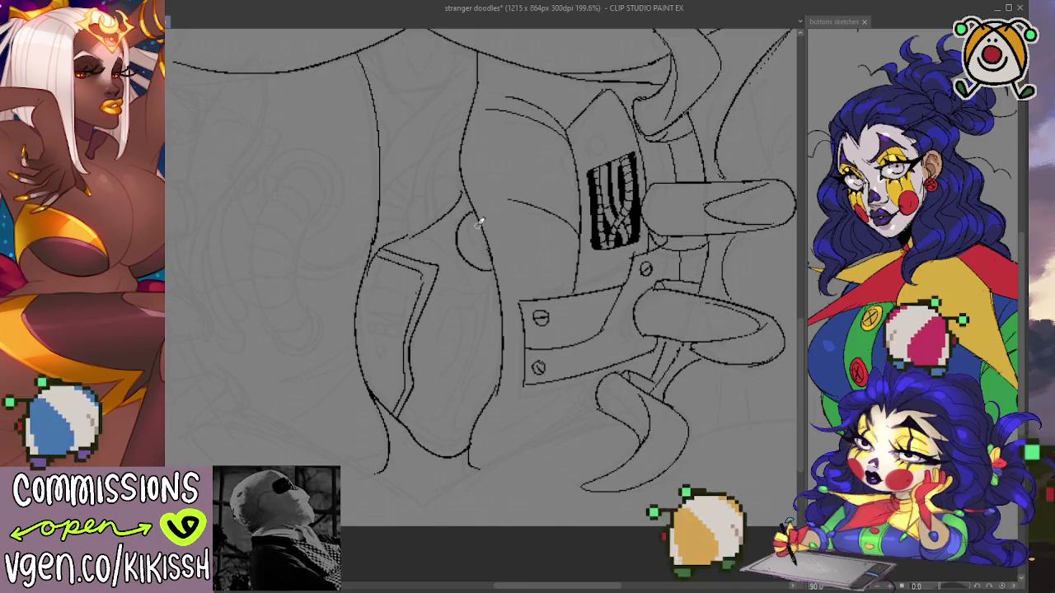
drag(474, 212, 497, 259)
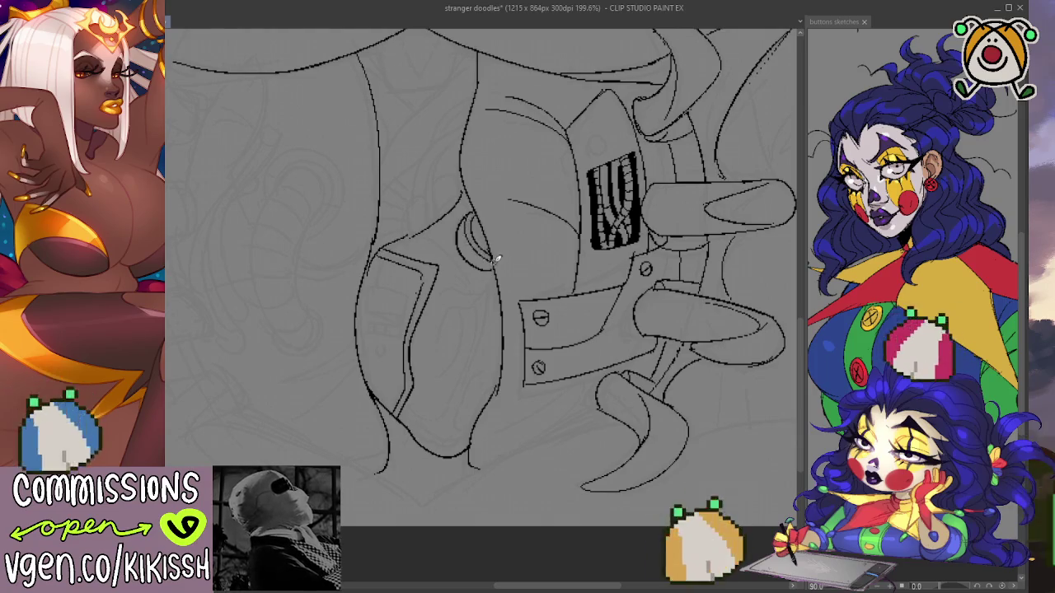
drag(482, 217, 498, 259)
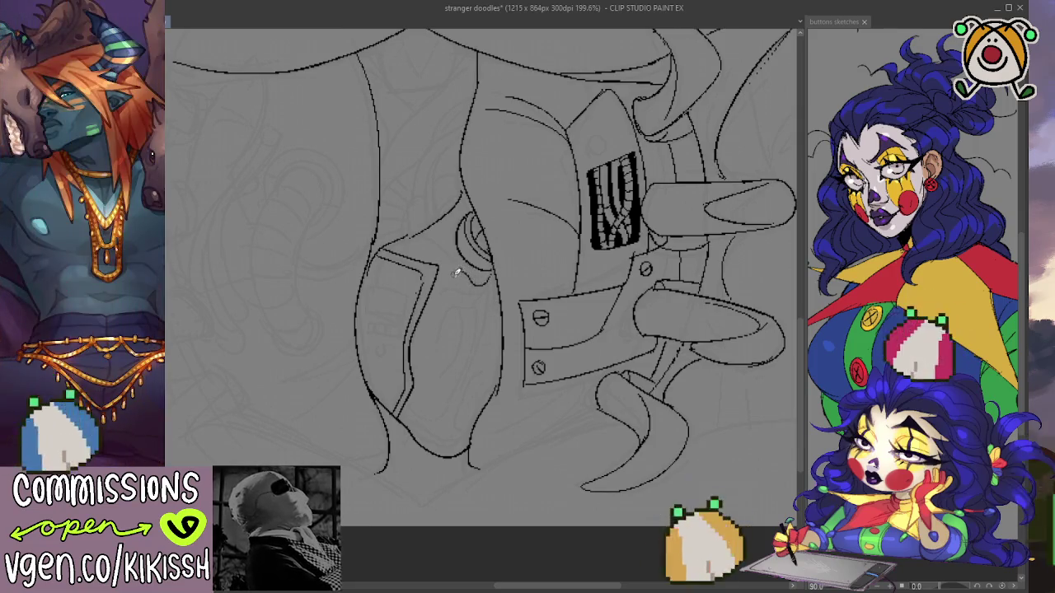
Redraw the strokes beside the oval and ink branching vein lines across the heart.
drag(475, 285, 452, 279)
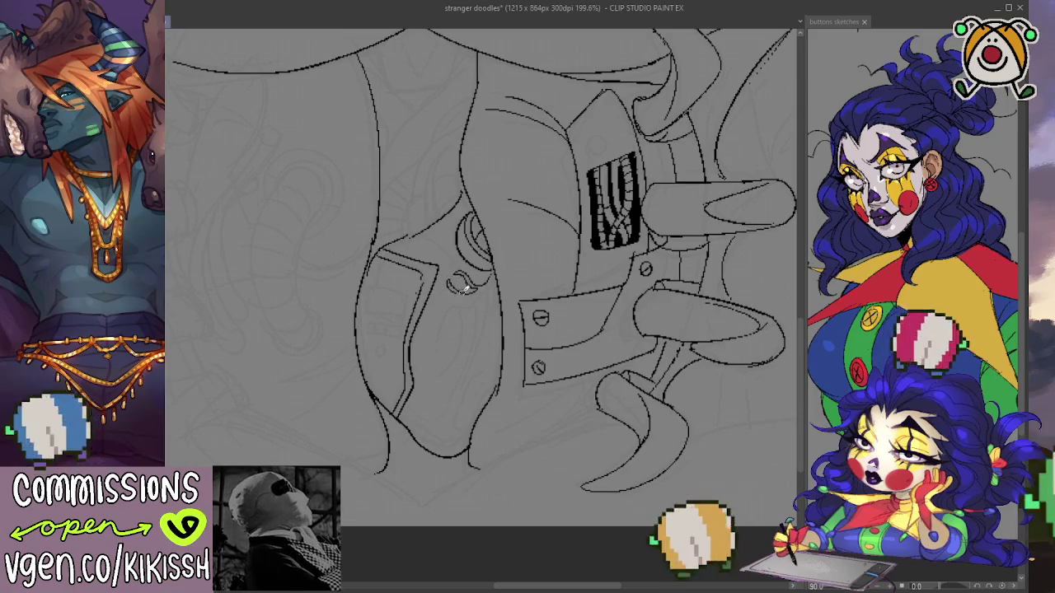
key(ctrl+z)
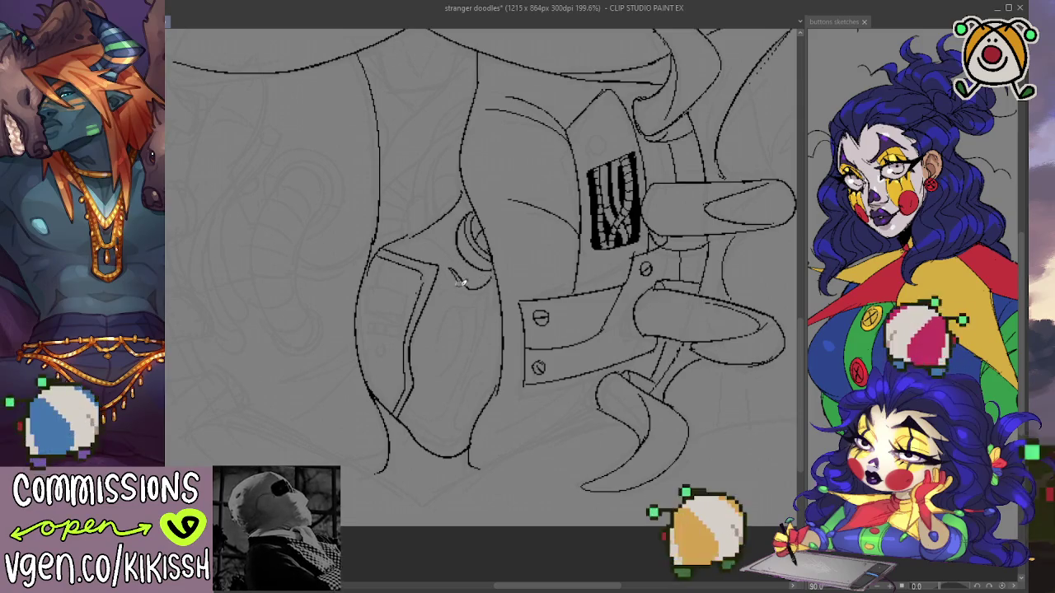
mouse_move(452, 286)
mouse_down()
mouse_move(439, 295)
mouse_move(486, 303)
mouse_up()
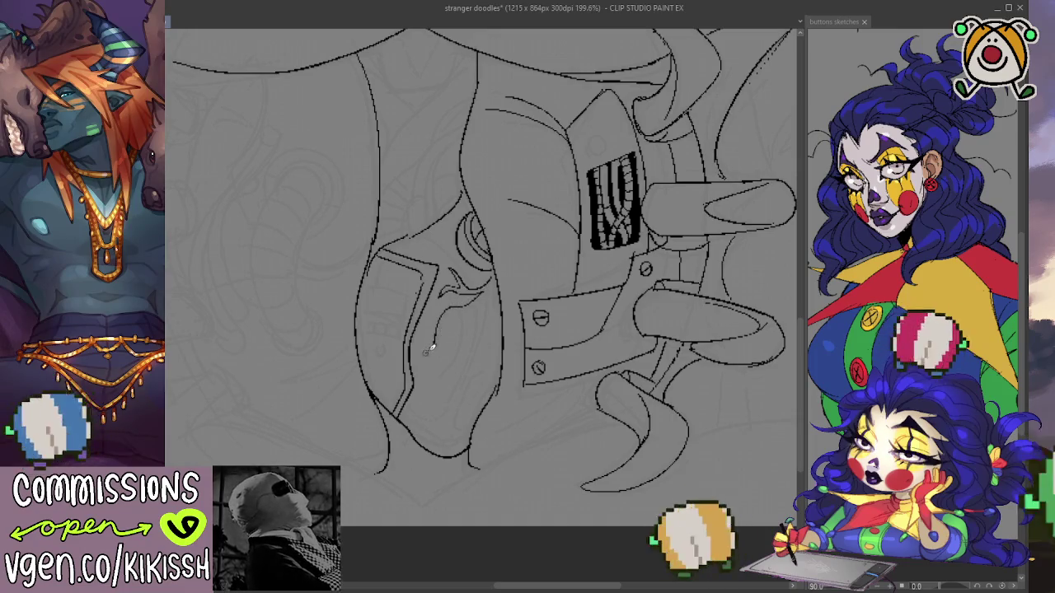
mouse_move(427, 354)
mouse_down()
mouse_move(448, 325)
mouse_move(441, 385)
mouse_up()
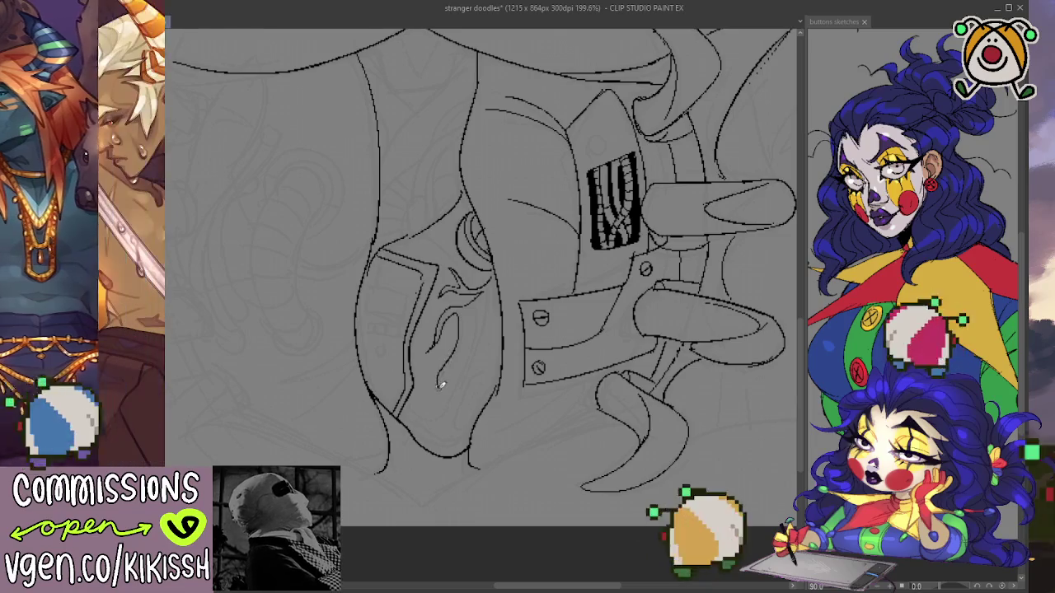
drag(460, 345, 480, 299)
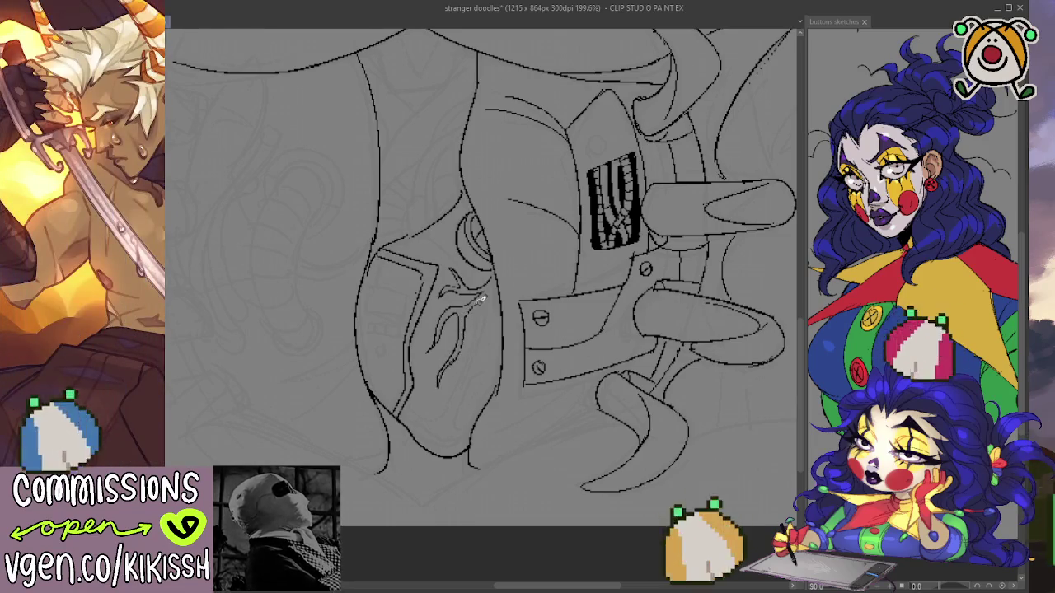
mouse_move(460, 375)
mouse_down()
mouse_move(469, 360)
mouse_move(489, 362)
mouse_move(486, 302)
mouse_up()
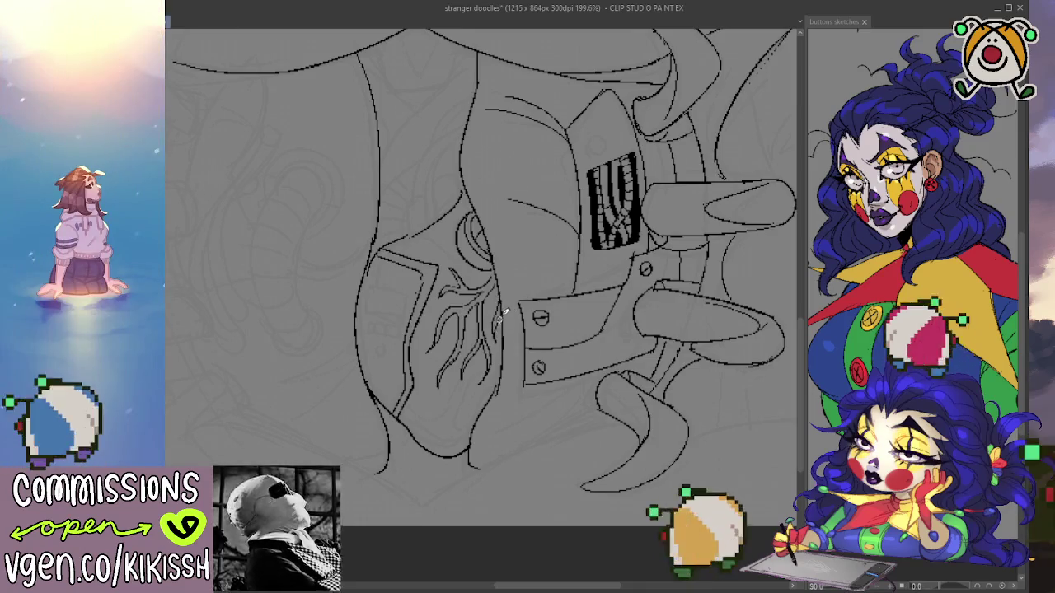
Ink a long curved tube line above the heart, redrawn twice, plus a second tube curve.
mouse_move(522, 354)
mouse_down()
mouse_move(527, 308)
mouse_move(536, 334)
mouse_up()
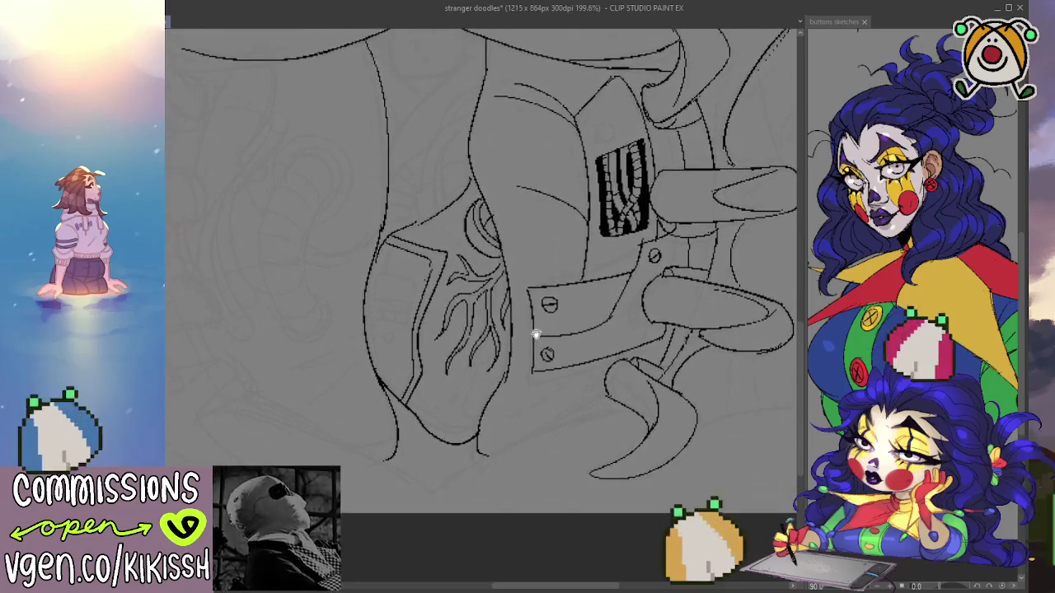
mouse_move(466, 289)
mouse_down()
mouse_move(501, 214)
mouse_move(471, 247)
mouse_move(484, 281)
mouse_move(499, 255)
mouse_move(477, 232)
mouse_move(484, 220)
mouse_up()
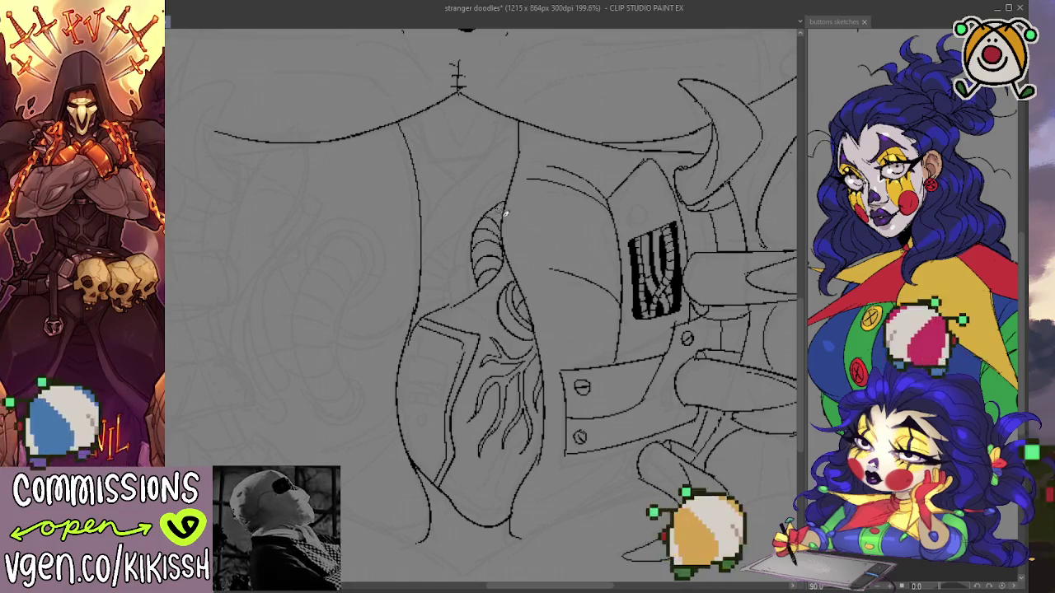
drag(552, 214, 561, 219)
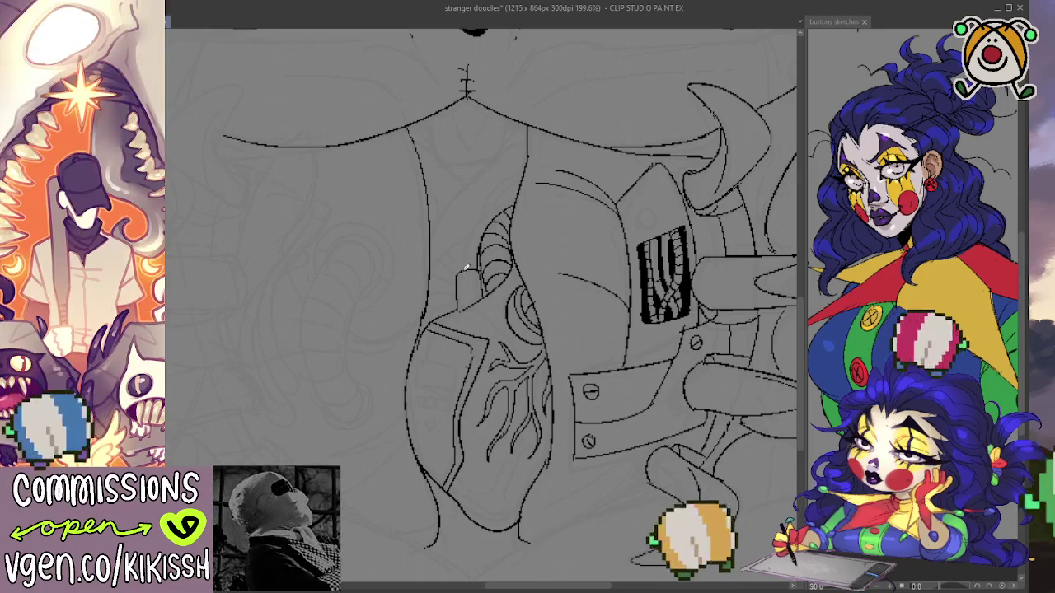
drag(459, 270, 483, 216)
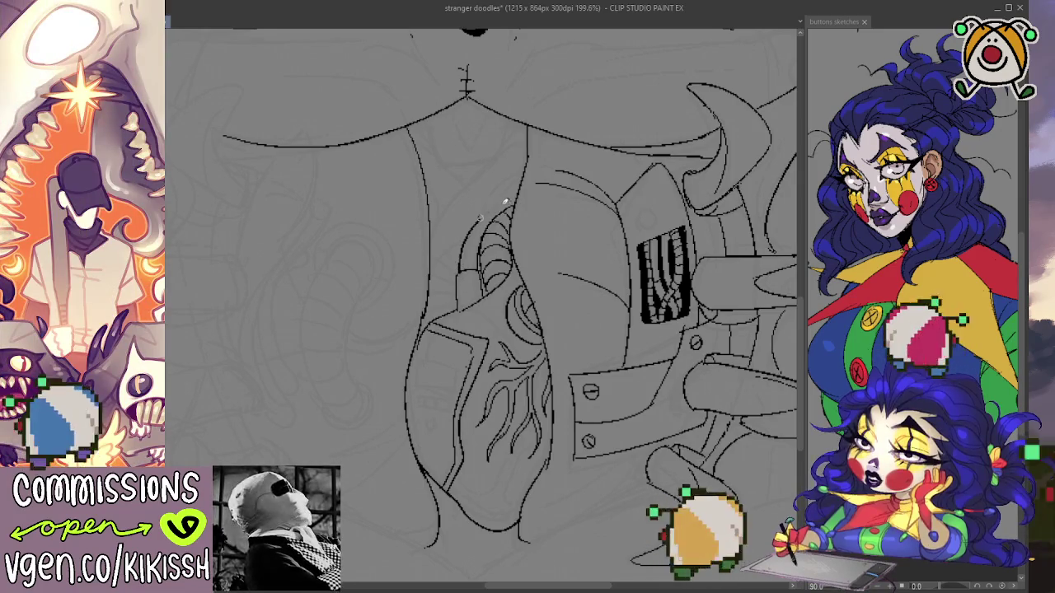
key(ctrl+z)
mouse_move(459, 274)
mouse_down()
mouse_move(472, 233)
mouse_move(517, 193)
mouse_up()
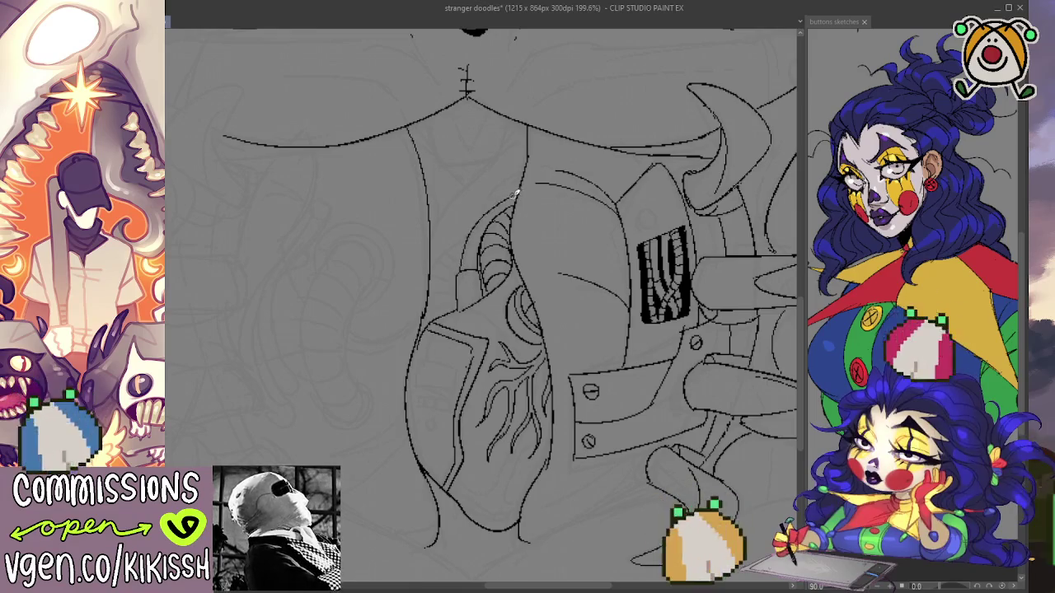
key(ctrl+z)
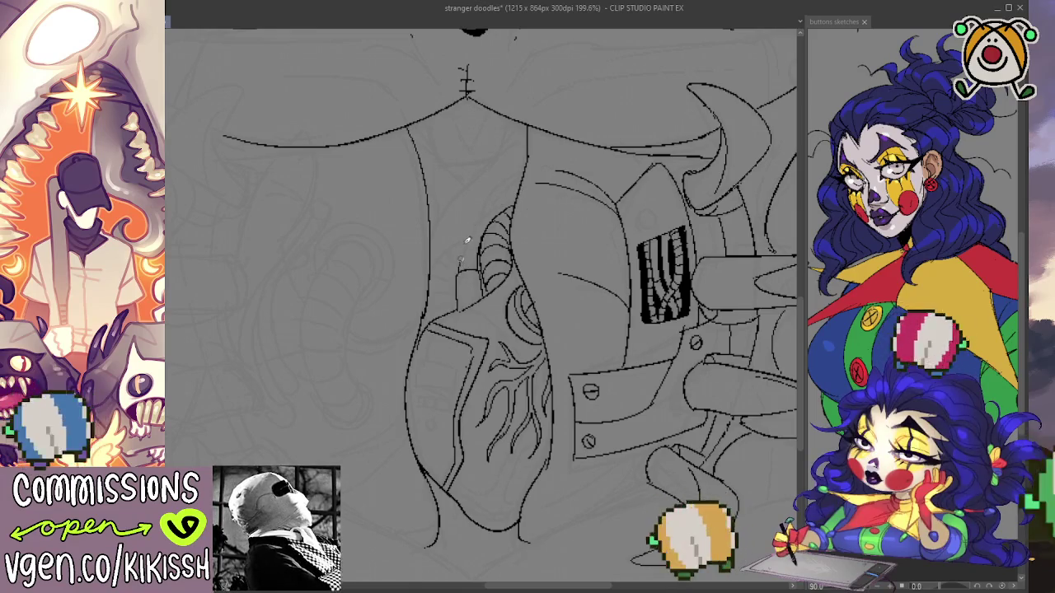
mouse_move(459, 275)
mouse_down()
mouse_move(475, 219)
mouse_move(516, 193)
mouse_up()
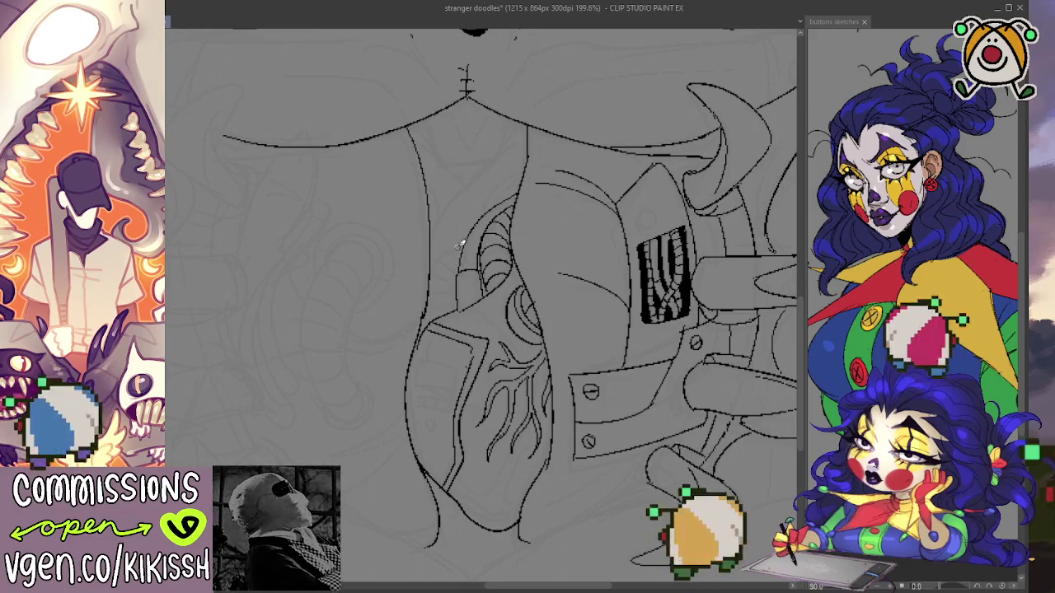
mouse_move(467, 239)
mouse_down()
mouse_move(431, 284)
mouse_move(443, 252)
mouse_up()
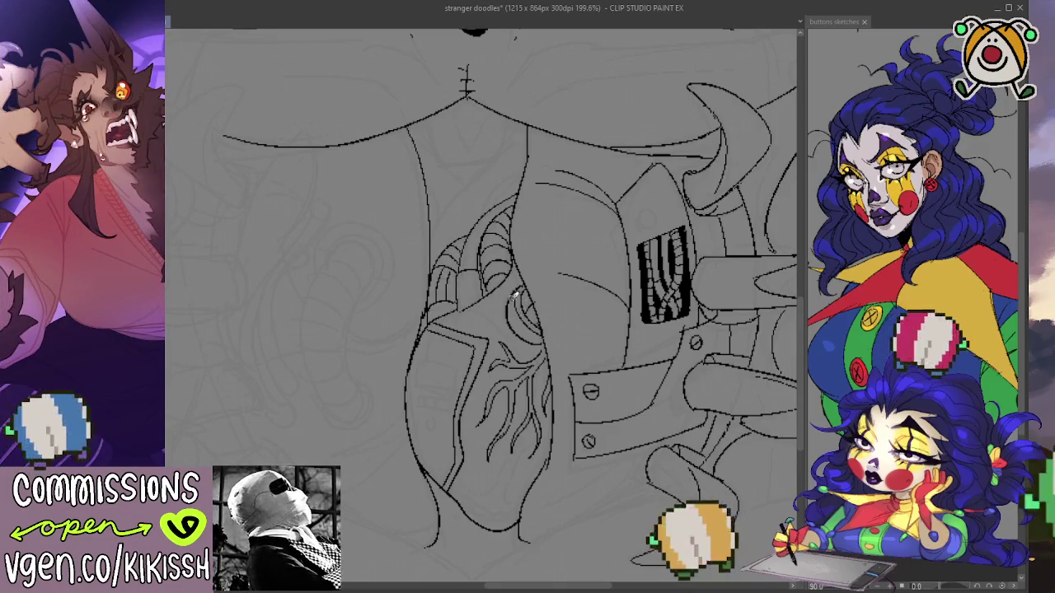
Draw a small rivet on the upper chest plate.
scroll(515, 295, down, 3)
drag(515, 295, 512, 401)
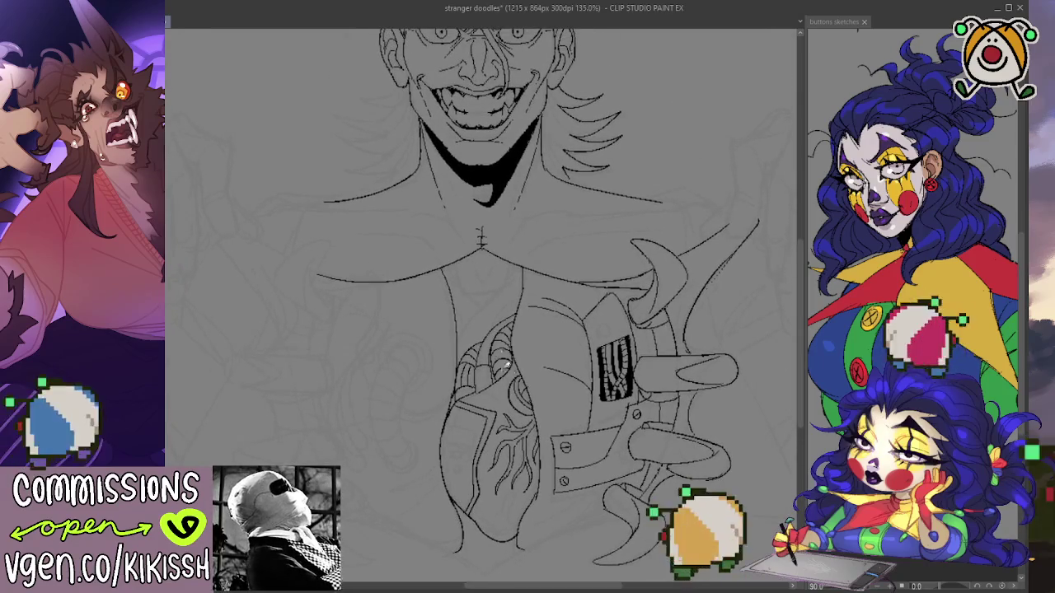
scroll(505, 364, up, 2)
scroll(507, 319, up, 1)
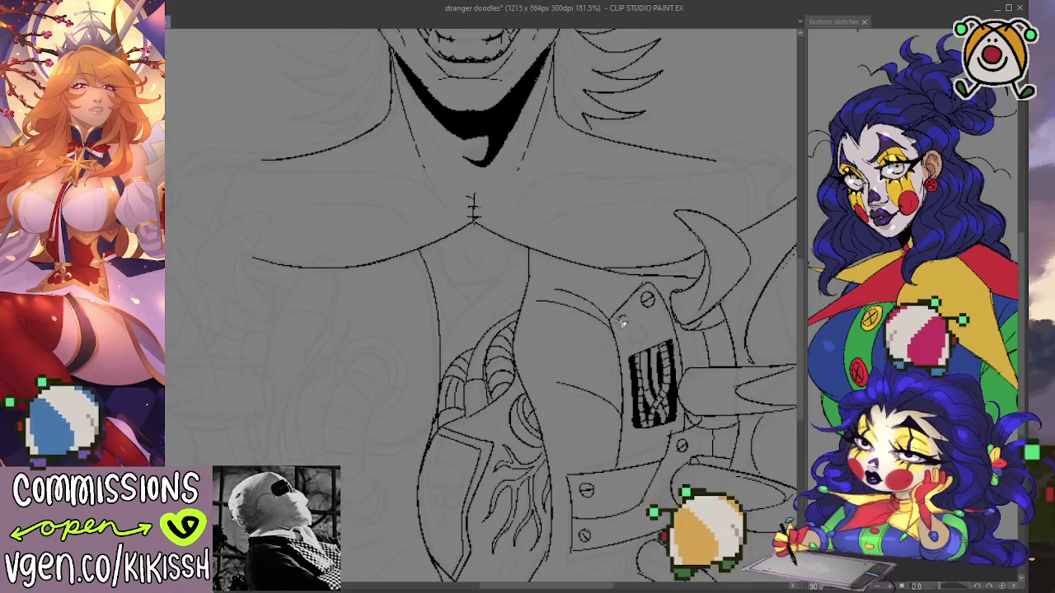
drag(625, 316, 624, 317)
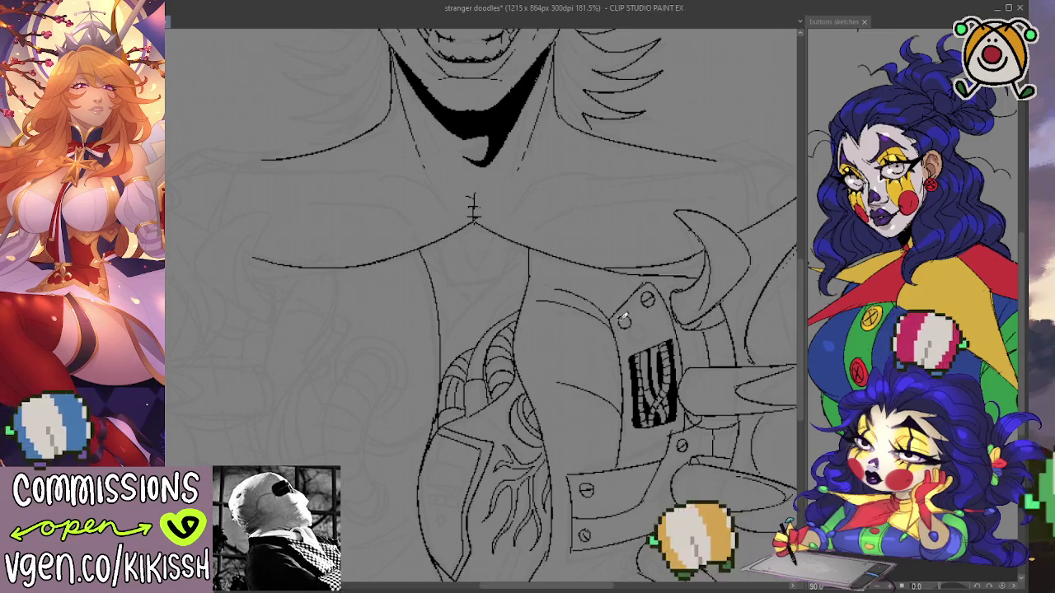
Ink and darken a long curved contour beneath the clawed hand.
drag(701, 352, 695, 288)
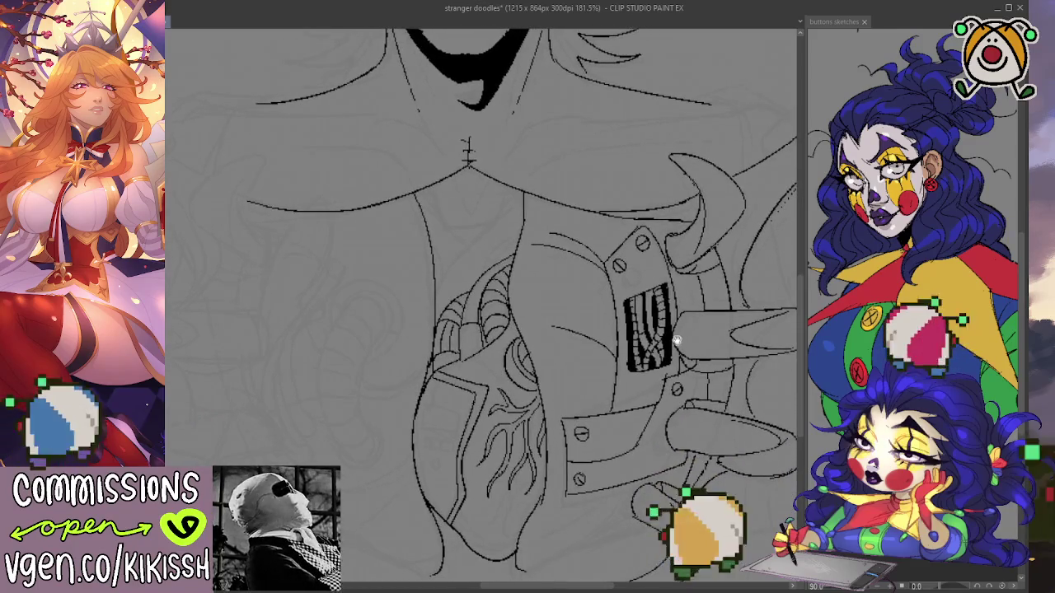
drag(676, 338, 687, 290)
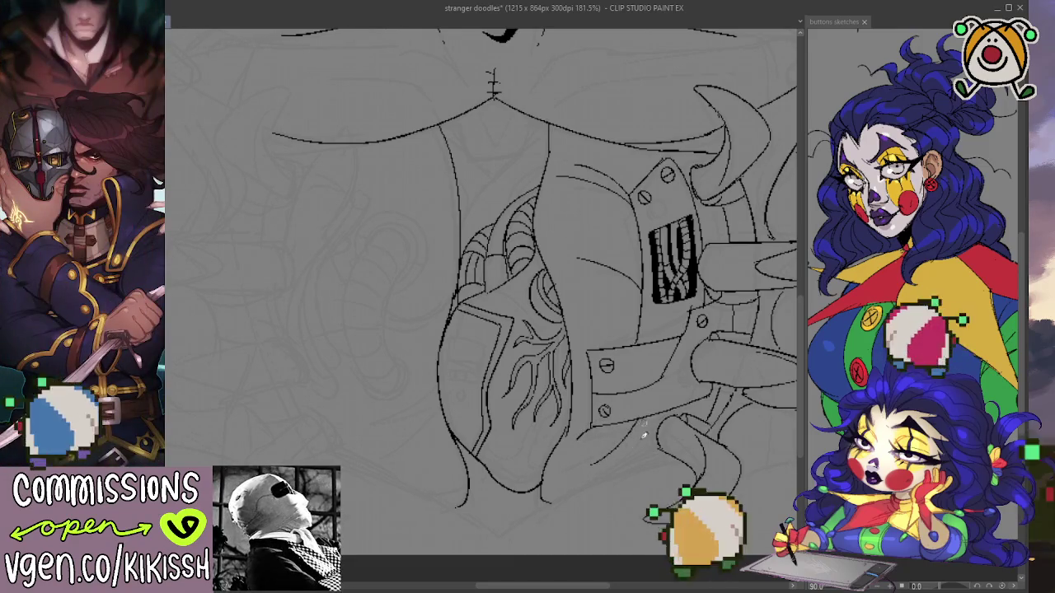
mouse_move(500, 531)
mouse_down()
mouse_move(593, 483)
mouse_move(669, 460)
mouse_up()
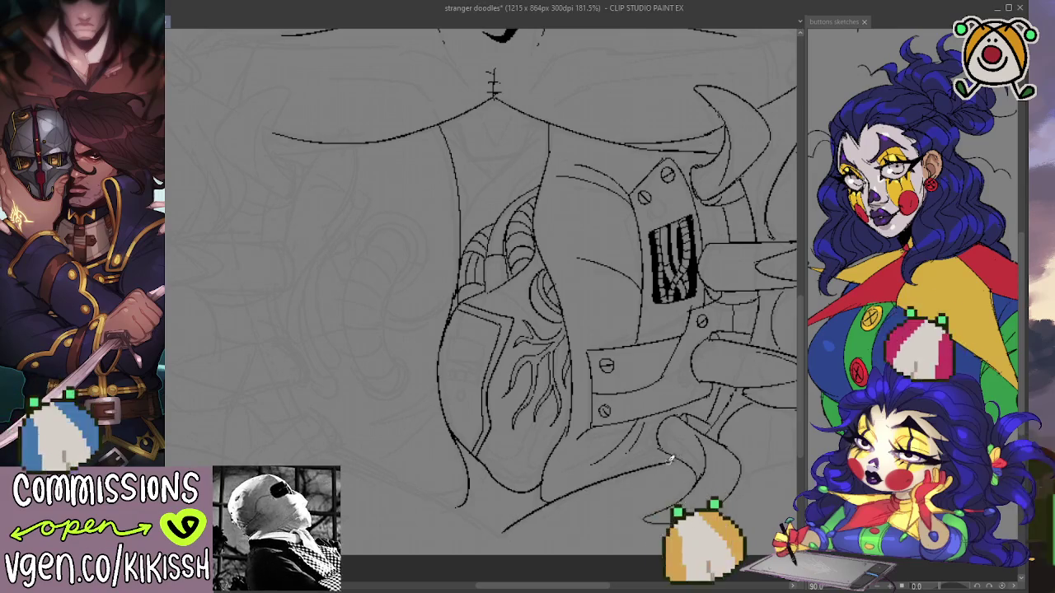
mouse_move(608, 473)
mouse_down()
mouse_move(664, 450)
mouse_move(659, 460)
mouse_up()
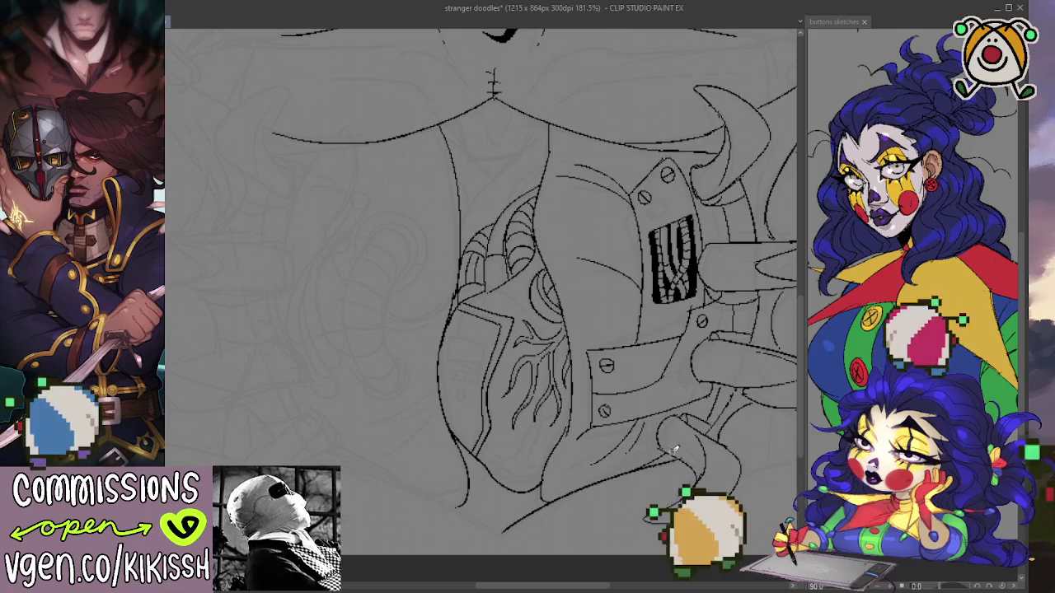
scroll(692, 358, down, 1)
Zoom to 199.6% on the chest and ink the short chest-opening edge strokes below the collar.
scroll(613, 349, down, 1)
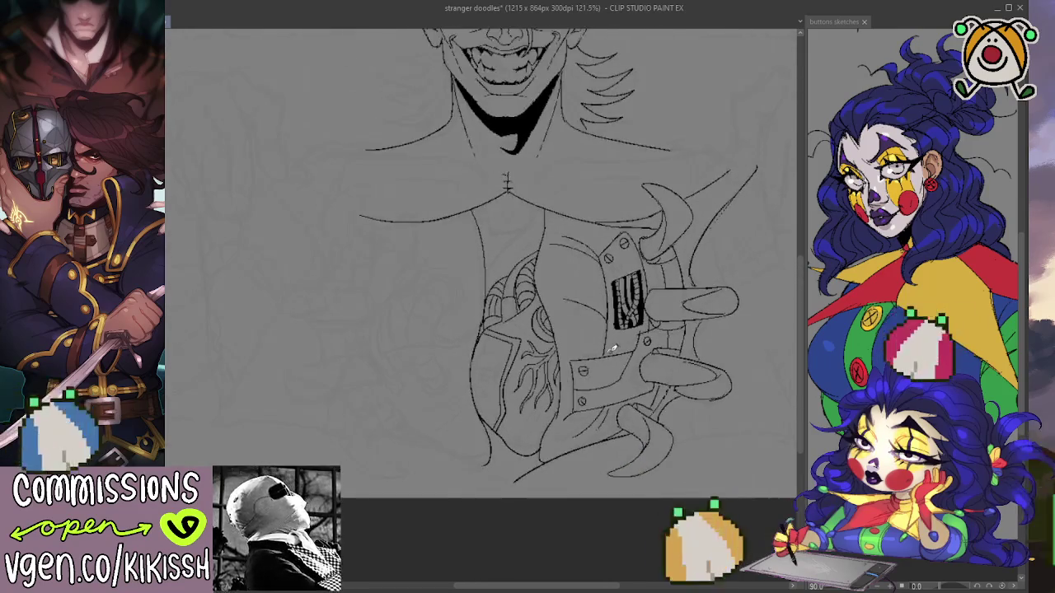
drag(613, 349, 548, 410)
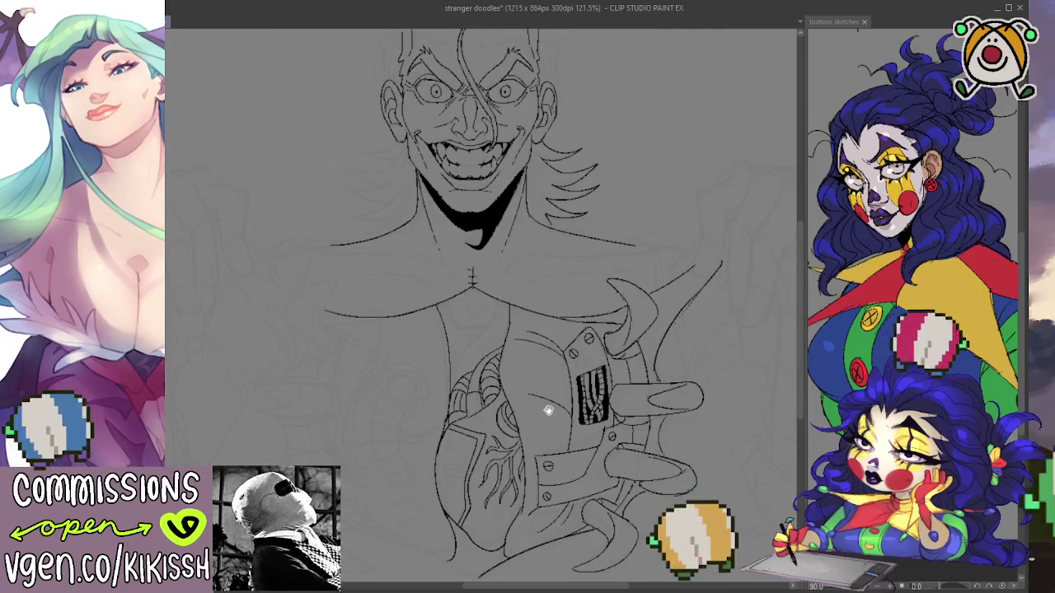
scroll(482, 336, up, 2)
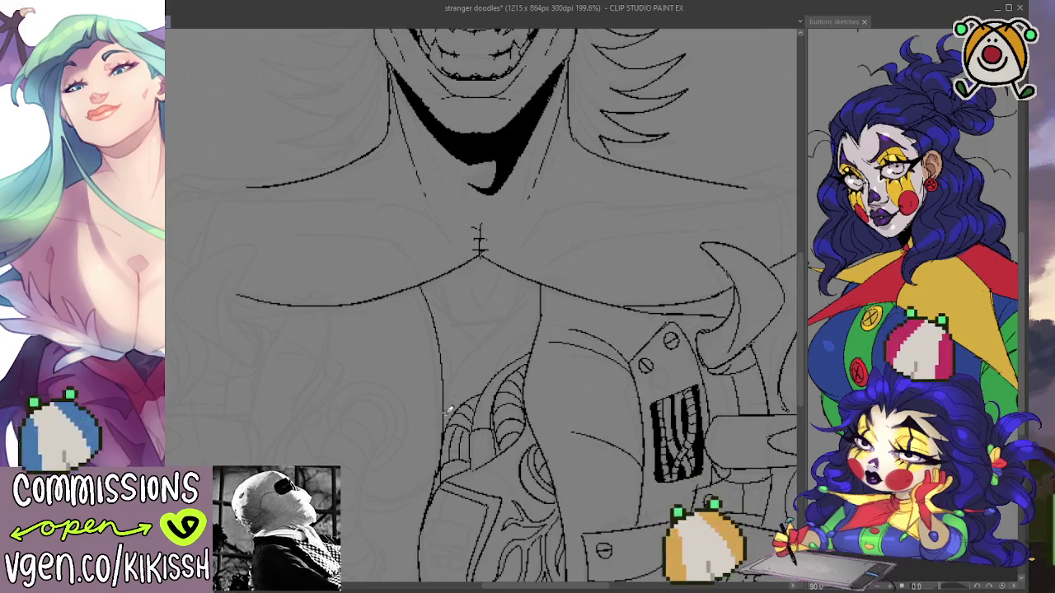
mouse_move(446, 404)
mouse_down()
mouse_move(540, 289)
mouse_move(493, 381)
mouse_up()
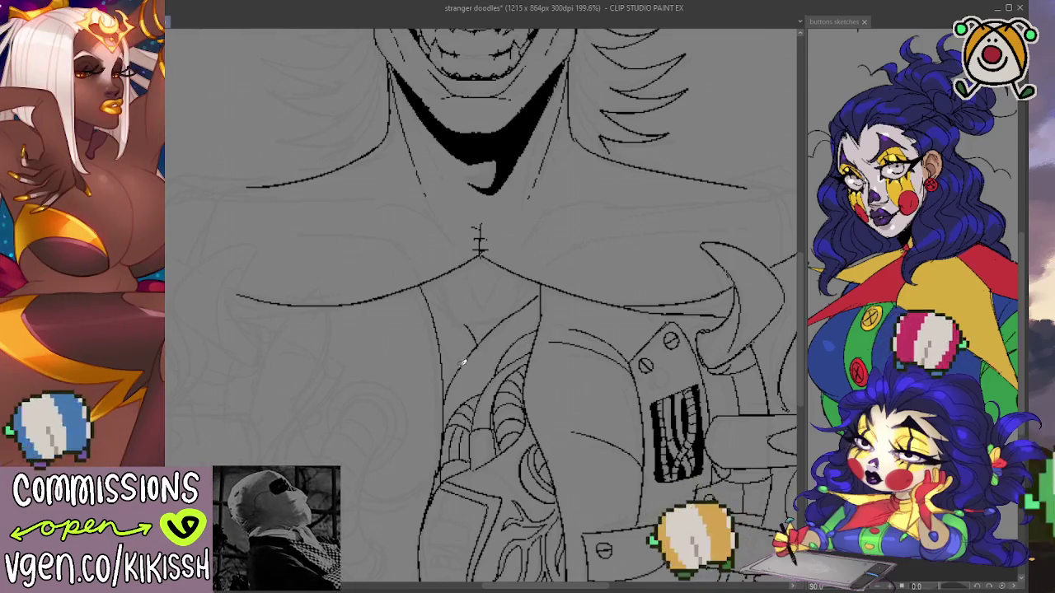
drag(449, 341, 437, 317)
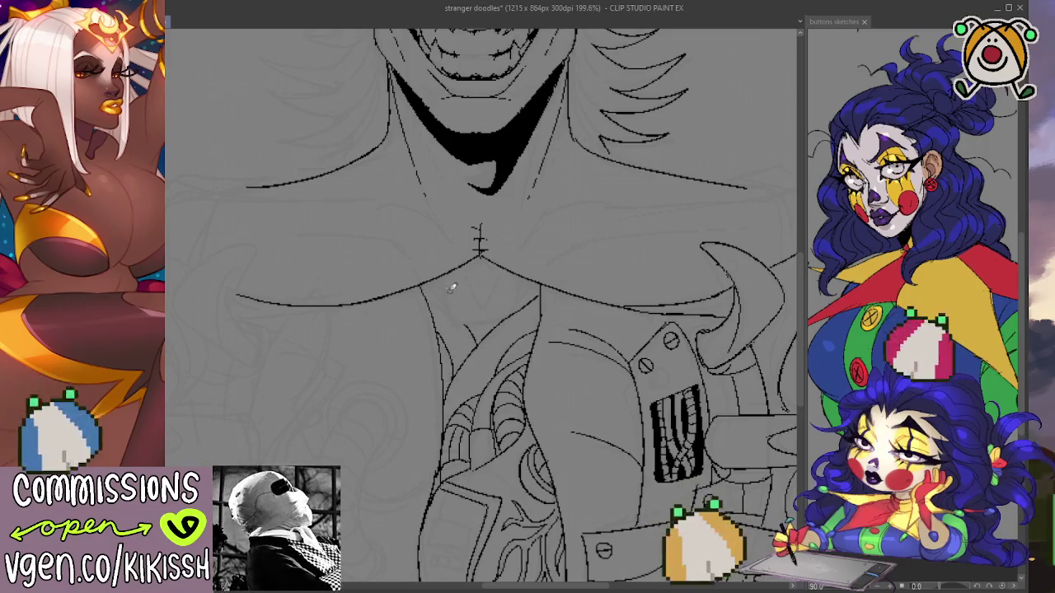
drag(443, 280, 460, 322)
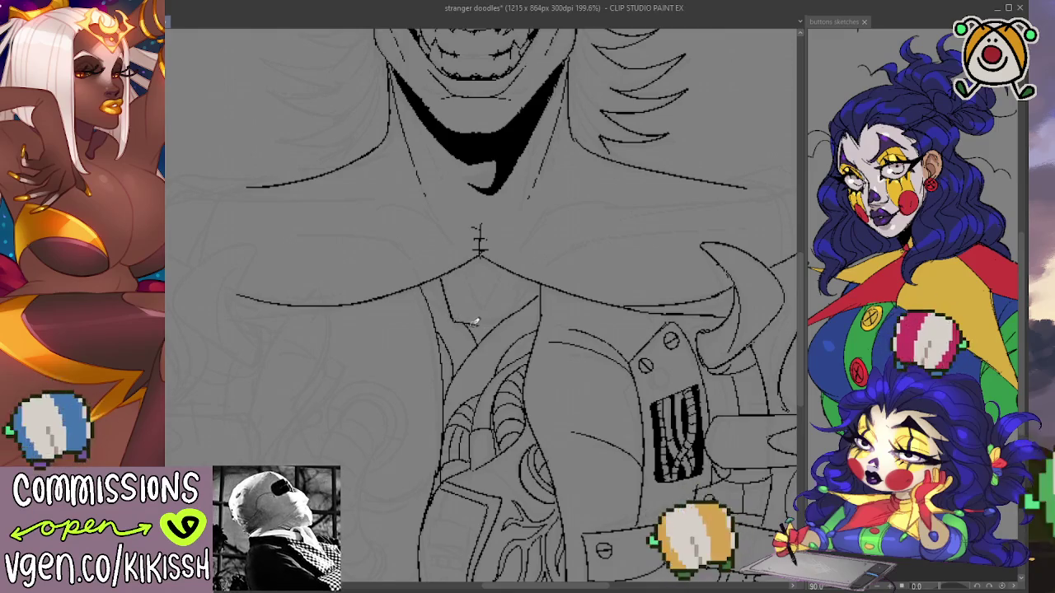
drag(504, 318, 522, 275)
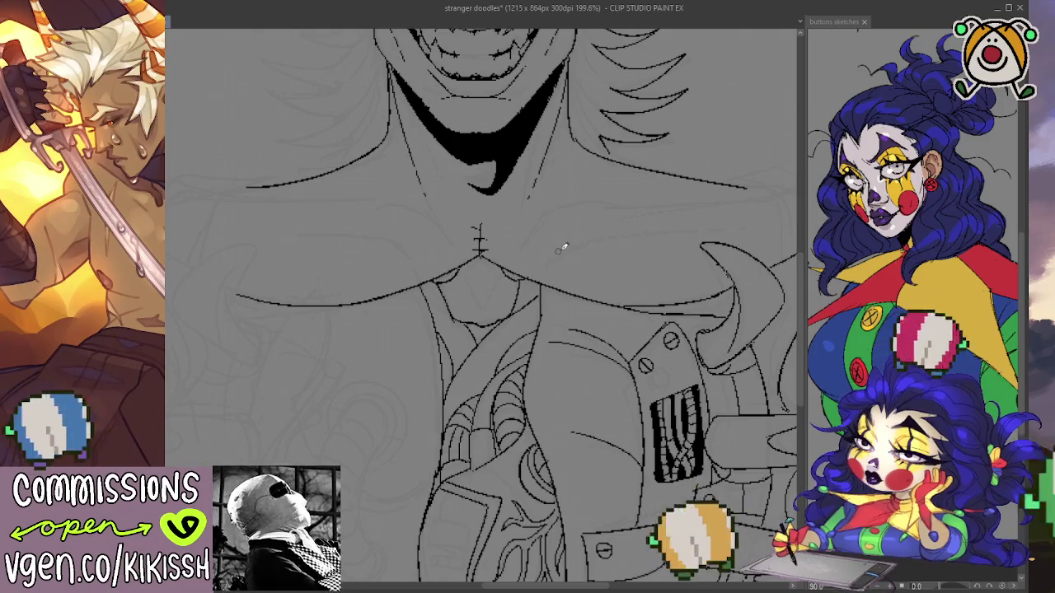
scroll(560, 247, down, 3)
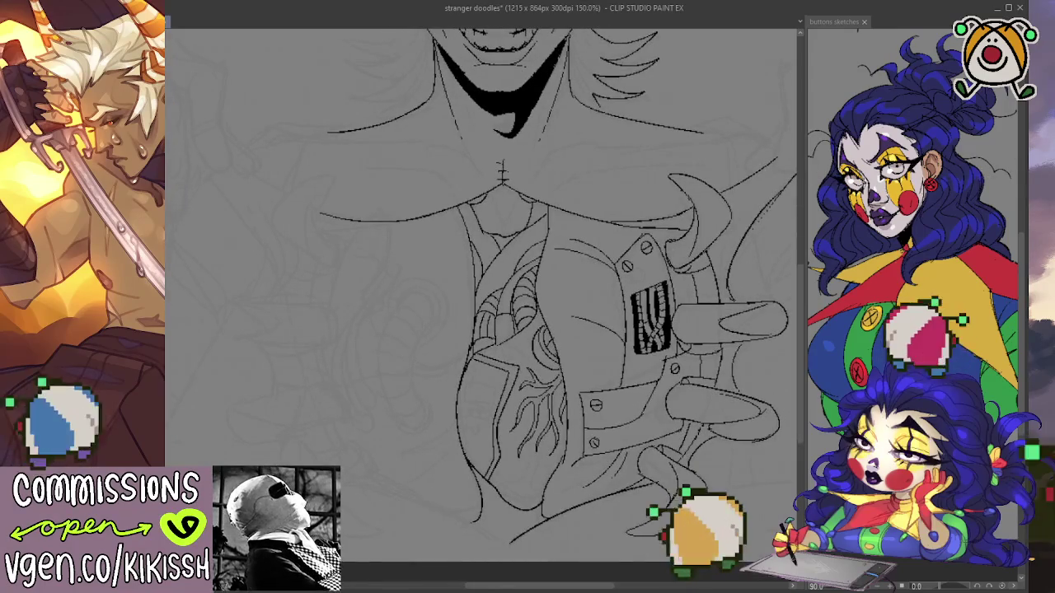
Block in solid black shadow at the top of the chest opening next to the heart.
mouse_move(546, 206)
mouse_down()
mouse_move(495, 247)
mouse_move(482, 290)
mouse_up()
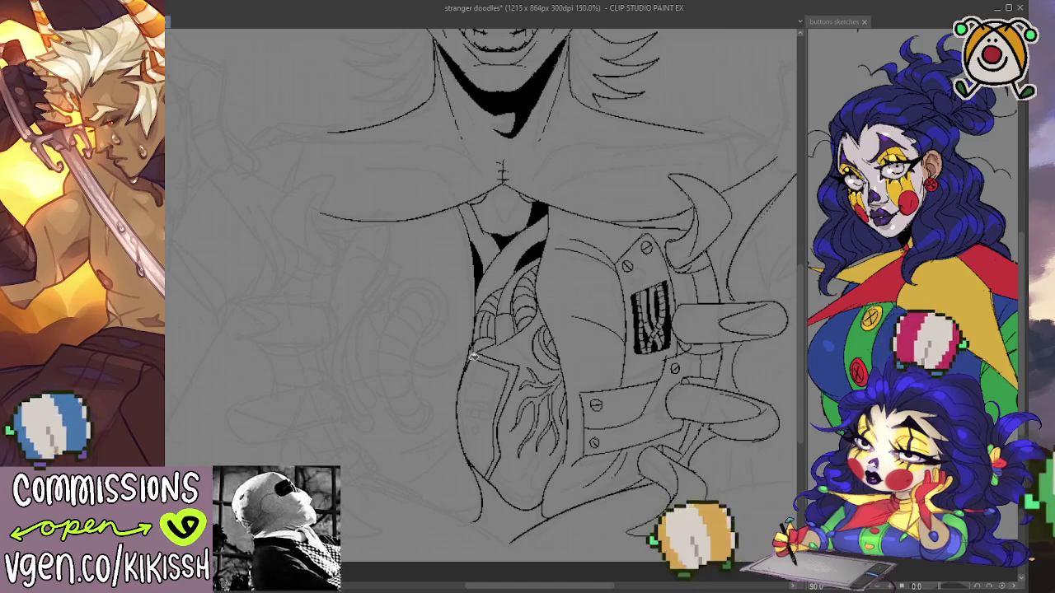
scroll(607, 305, down, 2)
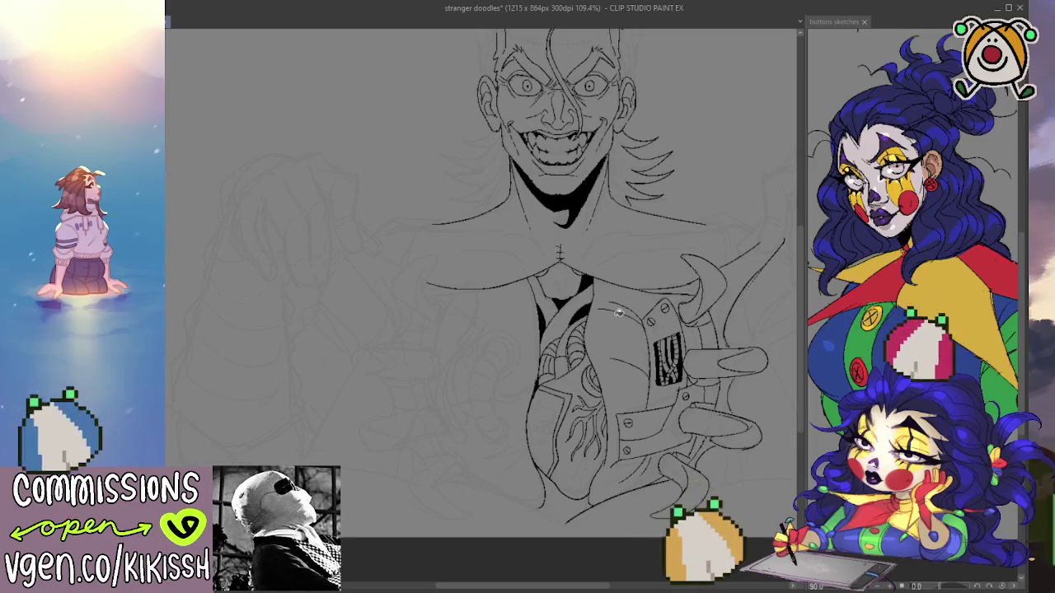
scroll(615, 310, up, 1)
scroll(618, 329, up, 1)
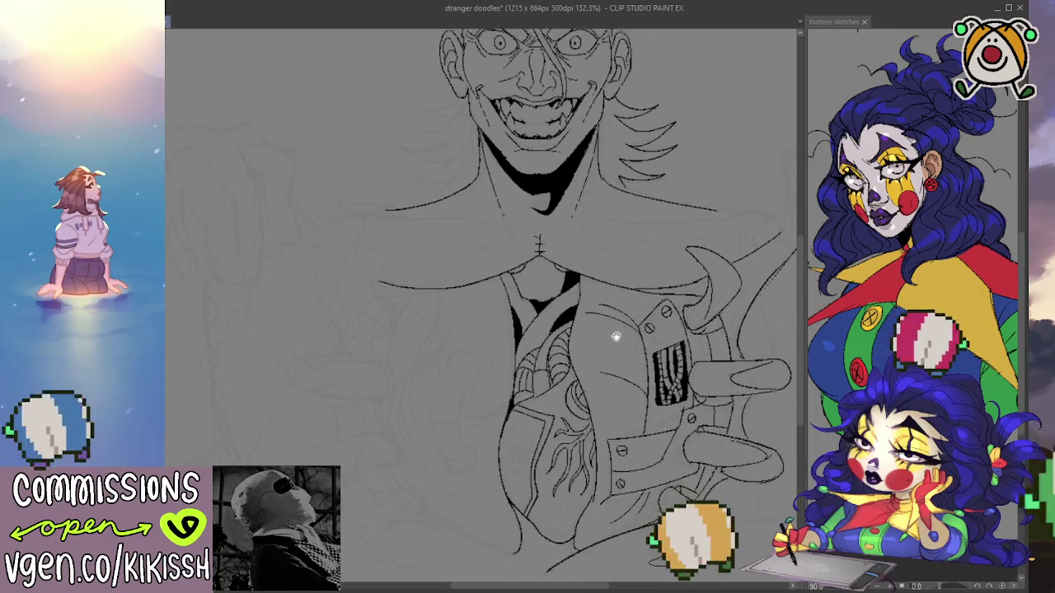
drag(591, 355, 567, 422)
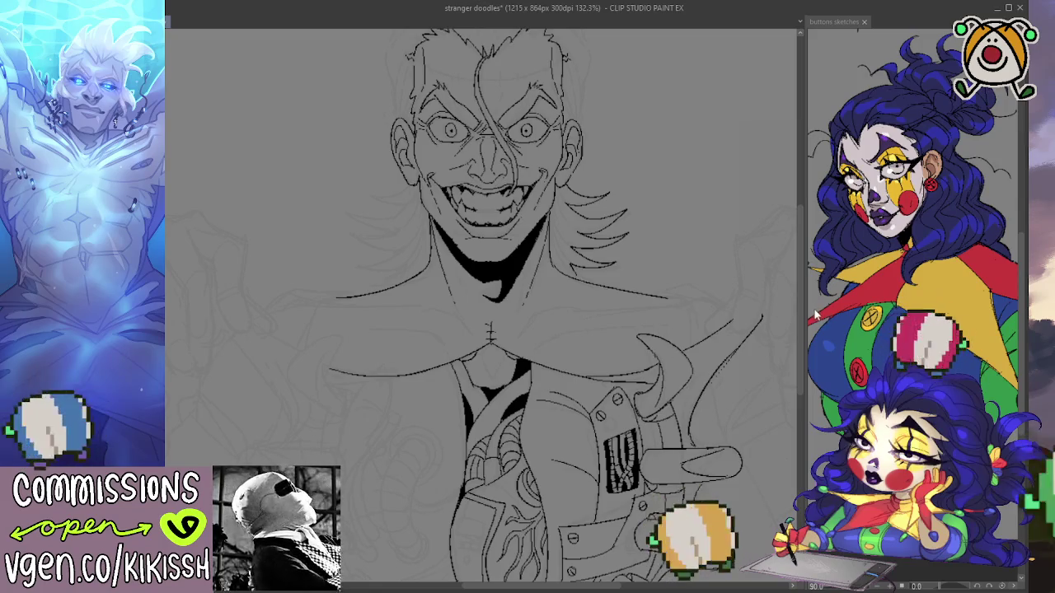
Ink a thin curled tube left of the heart, with a redrawn left side, closed bottom and looped top.
drag(799, 314, 797, 370)
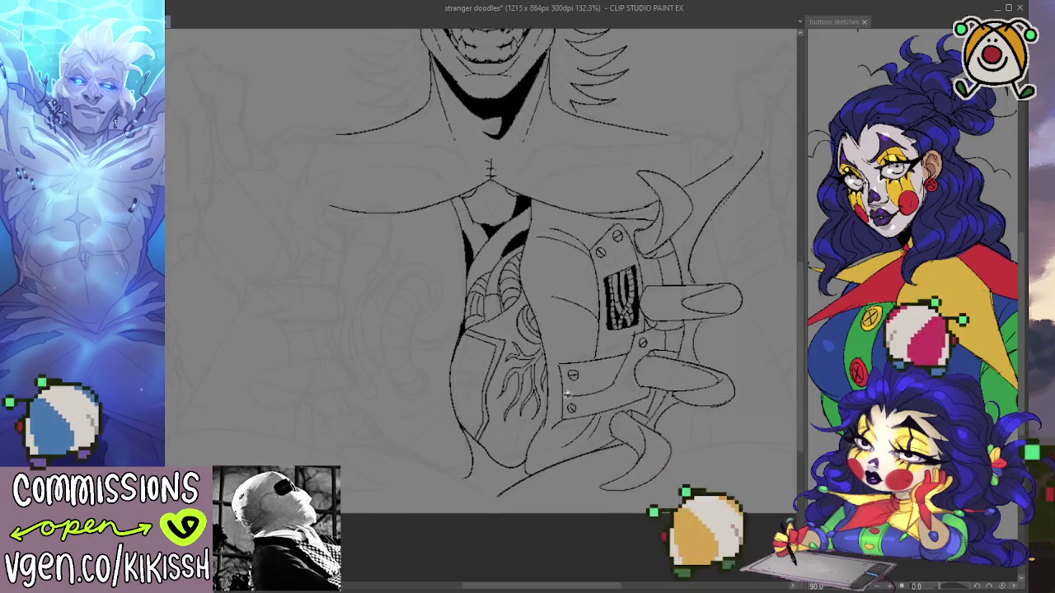
scroll(424, 382, up, 1)
scroll(426, 386, up, 1)
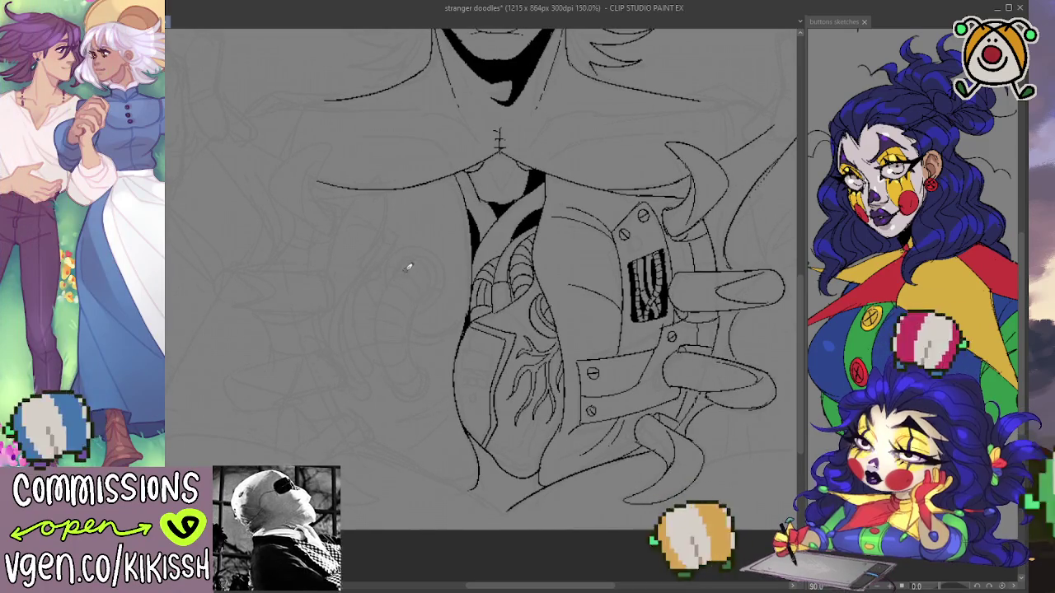
drag(428, 255, 475, 222)
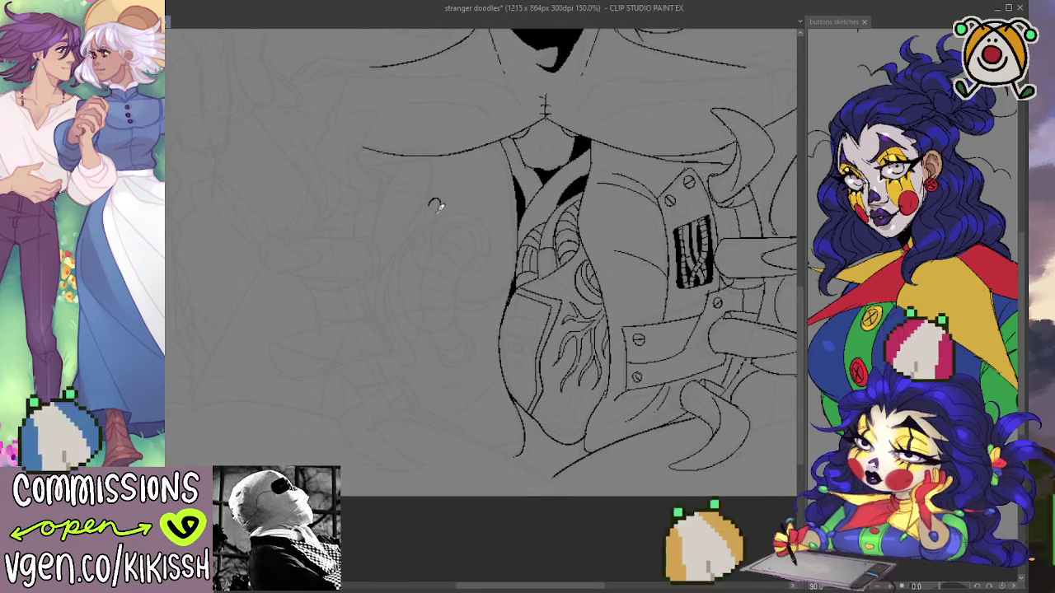
mouse_move(435, 203)
mouse_down()
mouse_move(405, 319)
mouse_move(415, 338)
mouse_move(390, 285)
mouse_move(411, 234)
mouse_up()
key(ctrl+z)
mouse_move(392, 293)
mouse_down()
mouse_move(399, 249)
mouse_move(431, 207)
mouse_move(421, 226)
mouse_up()
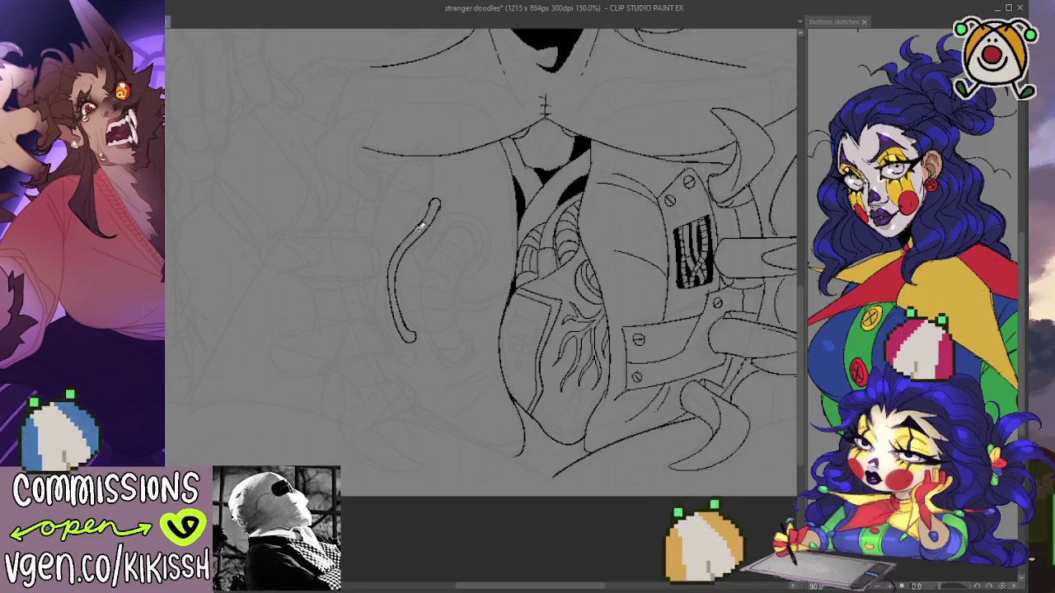
drag(416, 337, 409, 343)
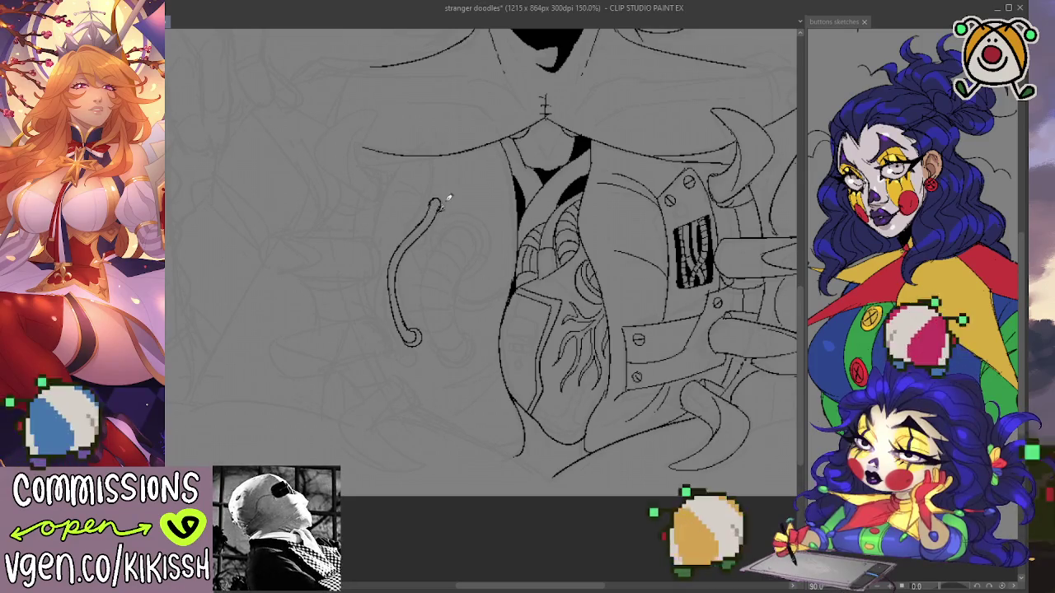
drag(442, 210, 435, 196)
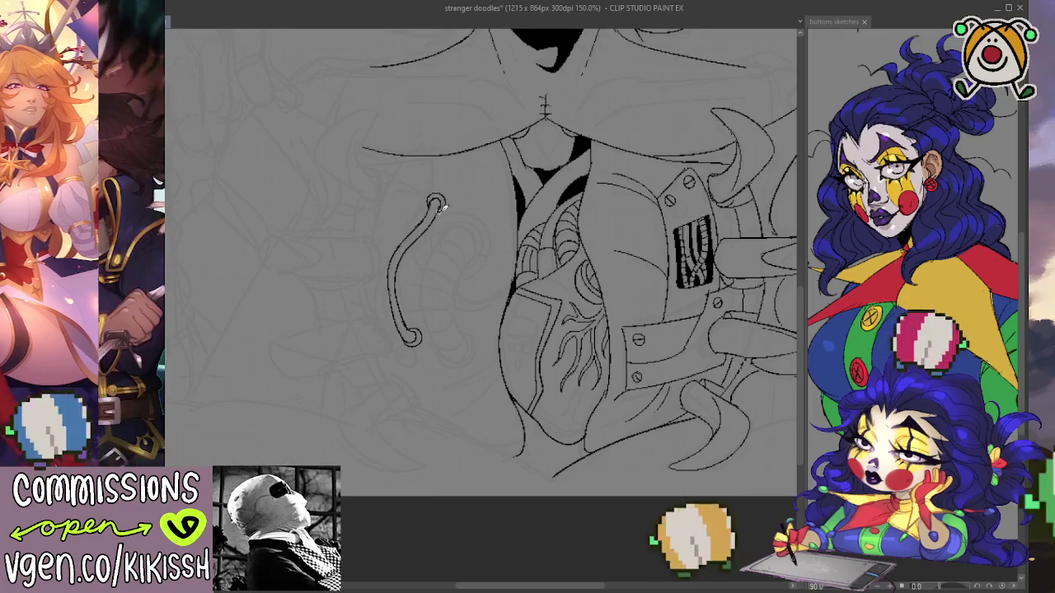
Add a thicker ribbed hose beside the tube, with ring stripes and a lower outer edge.
mouse_move(531, 236)
mouse_down()
mouse_move(526, 211)
mouse_move(466, 288)
mouse_move(470, 242)
mouse_move(473, 306)
mouse_move(445, 314)
mouse_move(431, 233)
mouse_move(463, 196)
mouse_move(482, 211)
mouse_move(481, 226)
mouse_move(464, 226)
mouse_move(473, 219)
mouse_move(455, 234)
mouse_move(466, 240)
mouse_up()
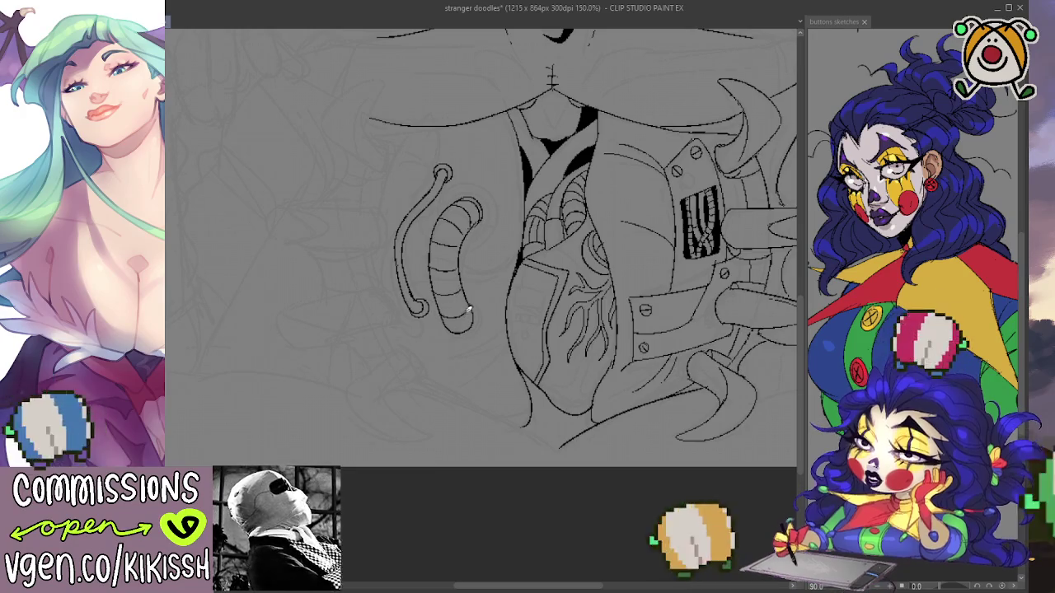
drag(443, 330, 480, 308)
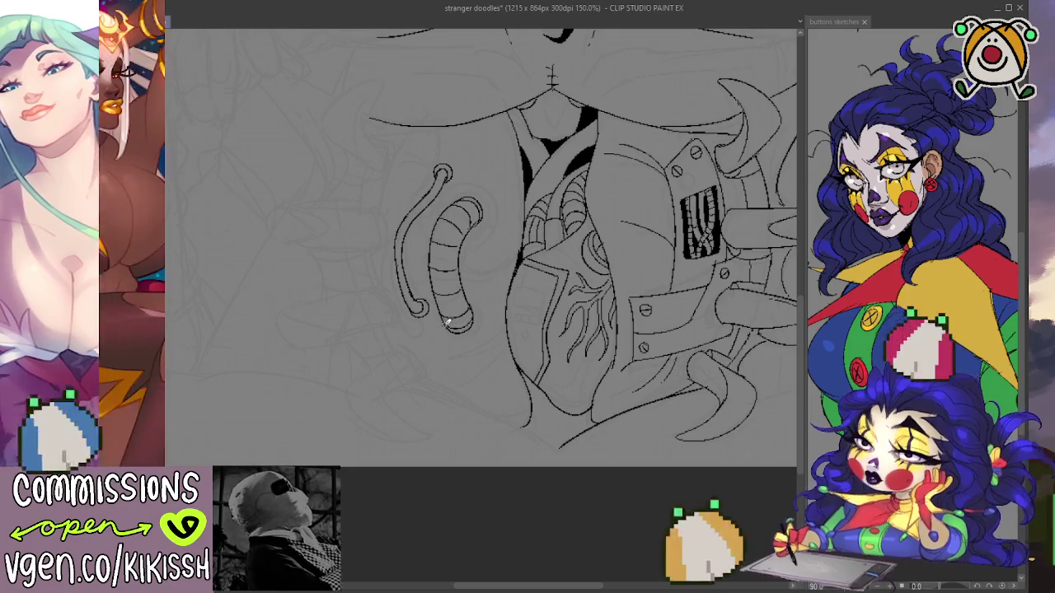
drag(449, 336, 481, 307)
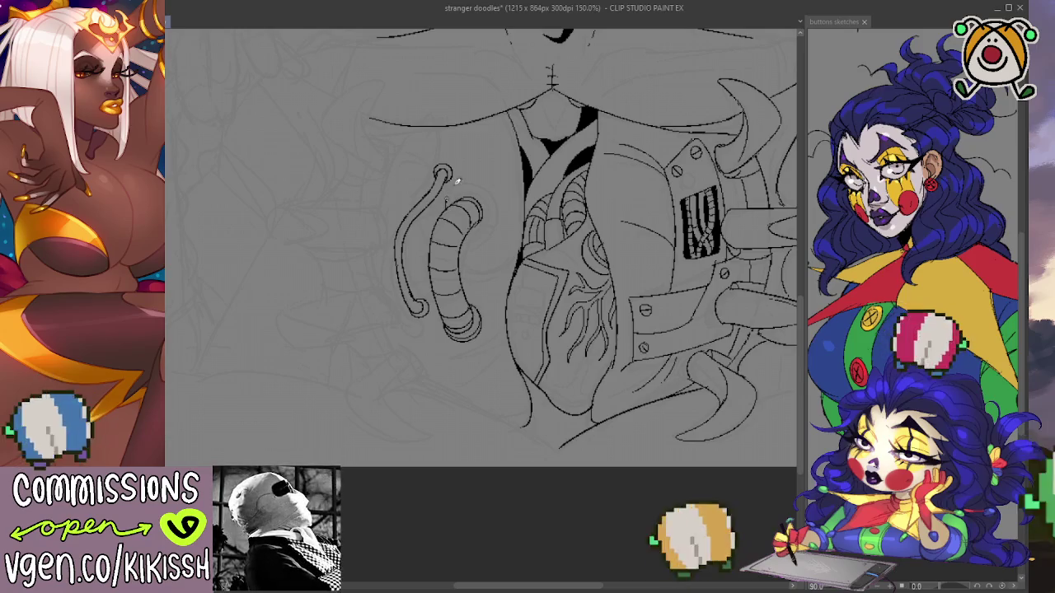
mouse_move(457, 181)
mouse_down()
mouse_move(486, 241)
mouse_move(463, 179)
mouse_up()
key(ctrl+z)
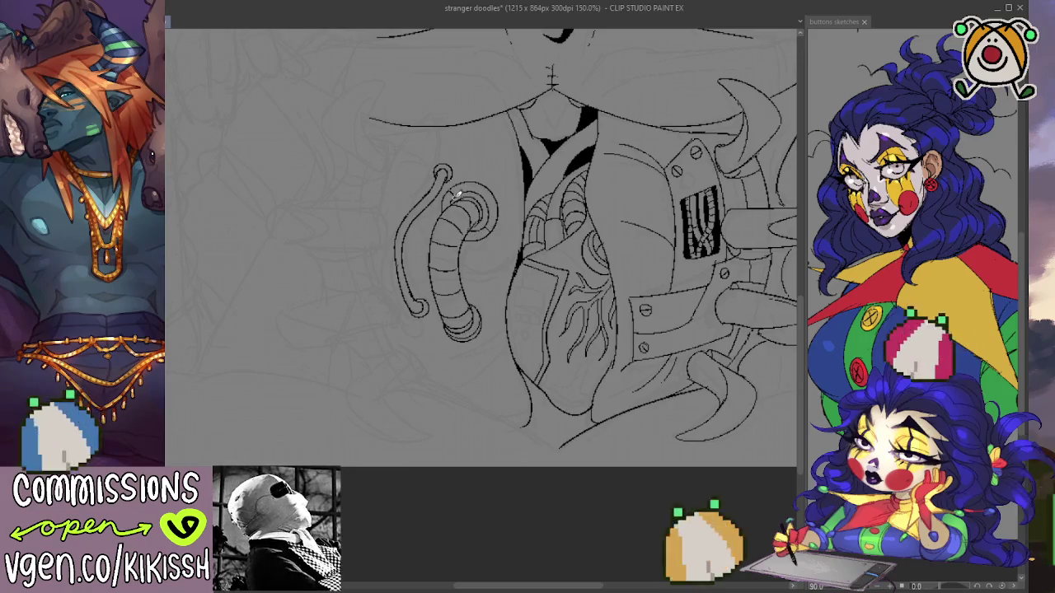
mouse_move(614, 393)
mouse_down()
mouse_move(626, 401)
mouse_move(594, 459)
mouse_up()
scroll(606, 371, down, 1)
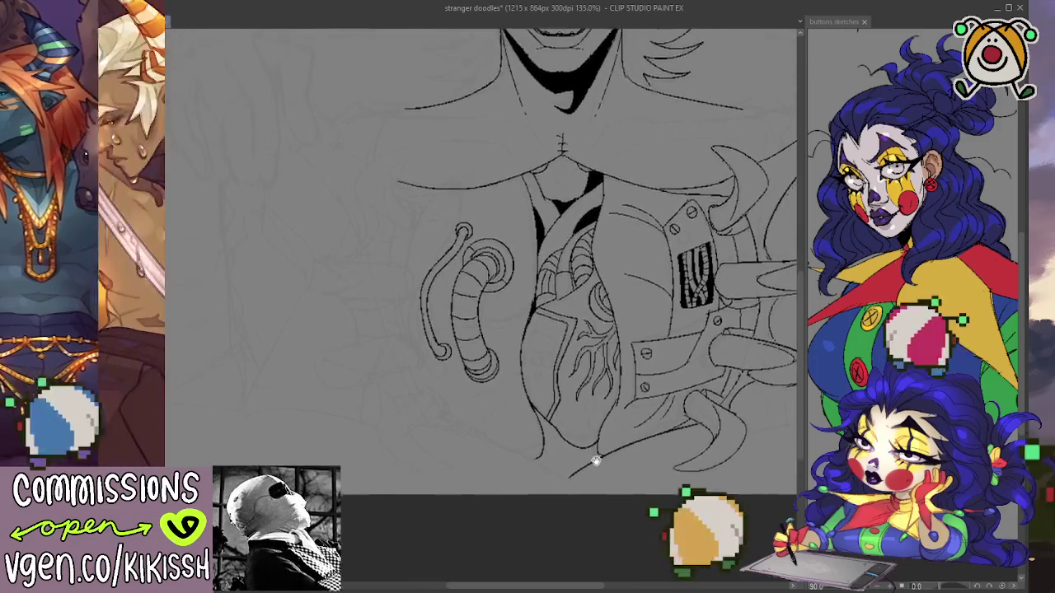
scroll(584, 443, up, 1)
scroll(519, 337, up, 2)
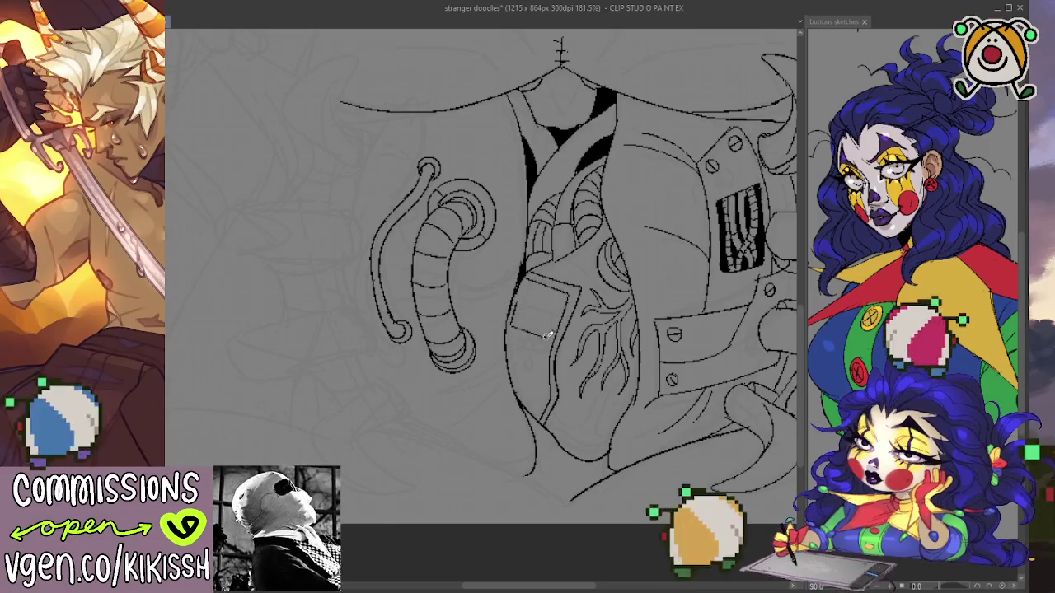
Ink a small dial and a rivet on the heart's lower-left display panel.
drag(529, 291, 540, 295)
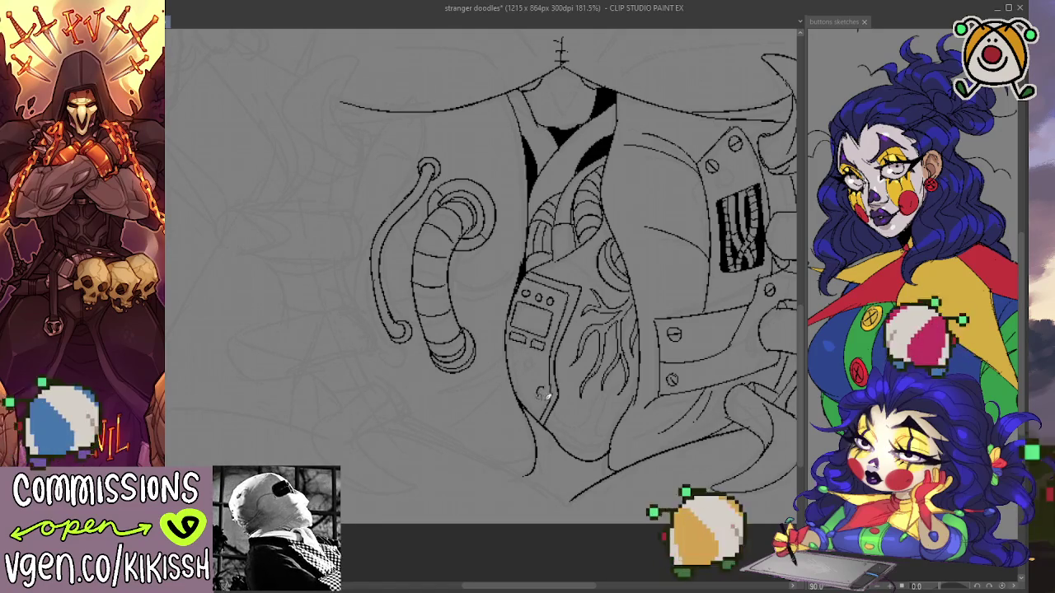
drag(547, 387, 546, 386)
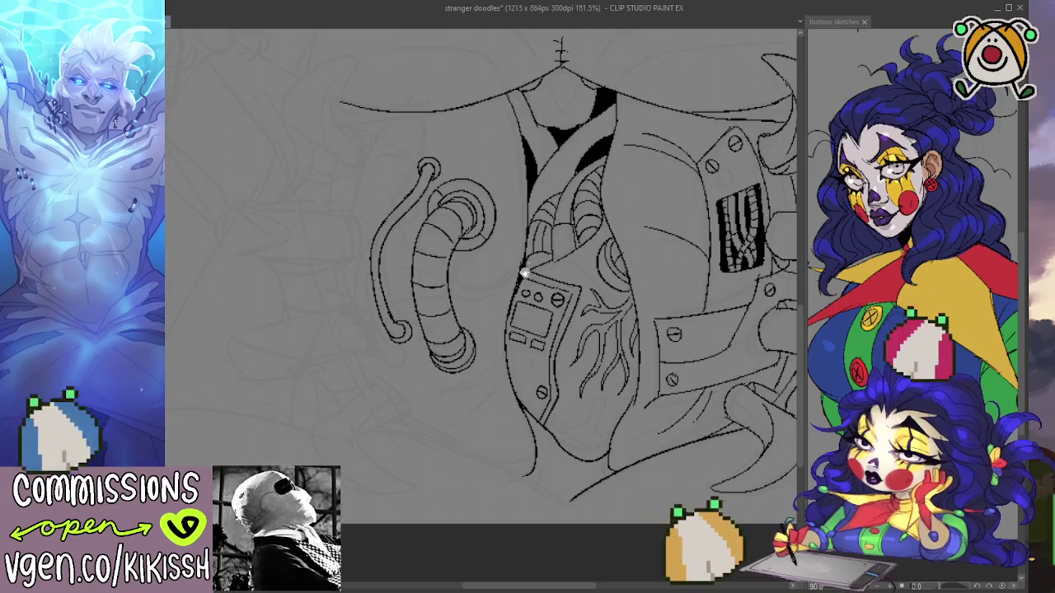
scroll(521, 359, up, 3)
scroll(535, 313, up, 3)
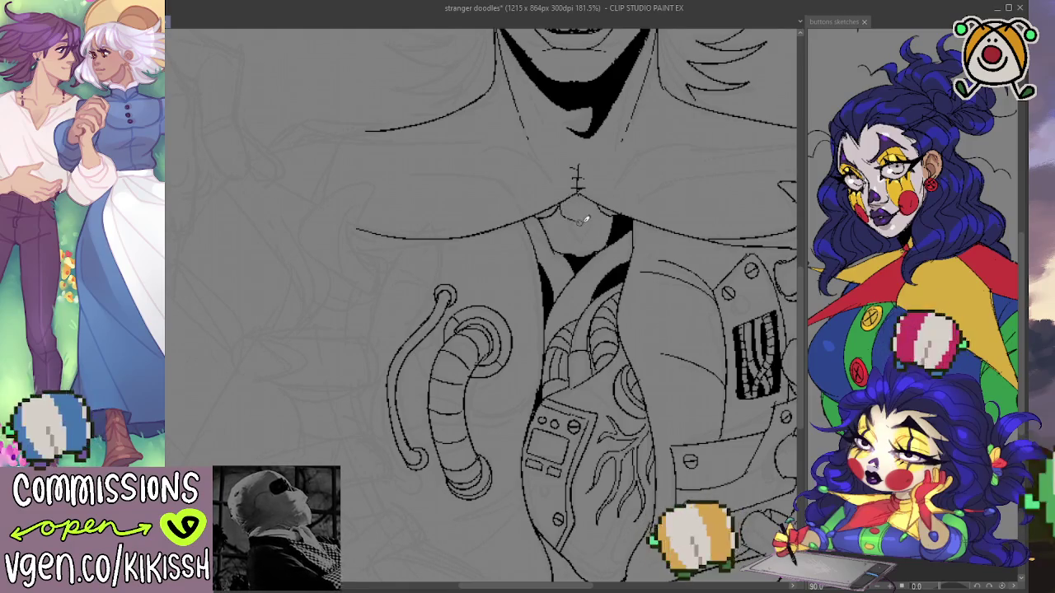
Draw a second parallel curved tube line left of the coil, plus another tube curving down from the chest edge.
scroll(621, 198, down, 1)
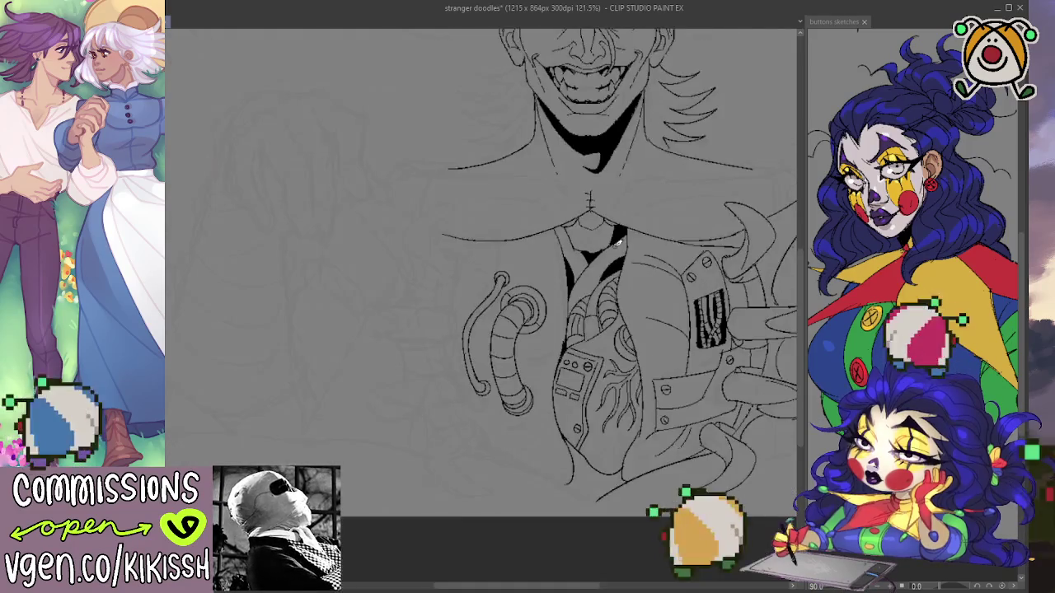
scroll(577, 231, down, 1)
scroll(521, 265, down, 1)
scroll(522, 265, up, 1)
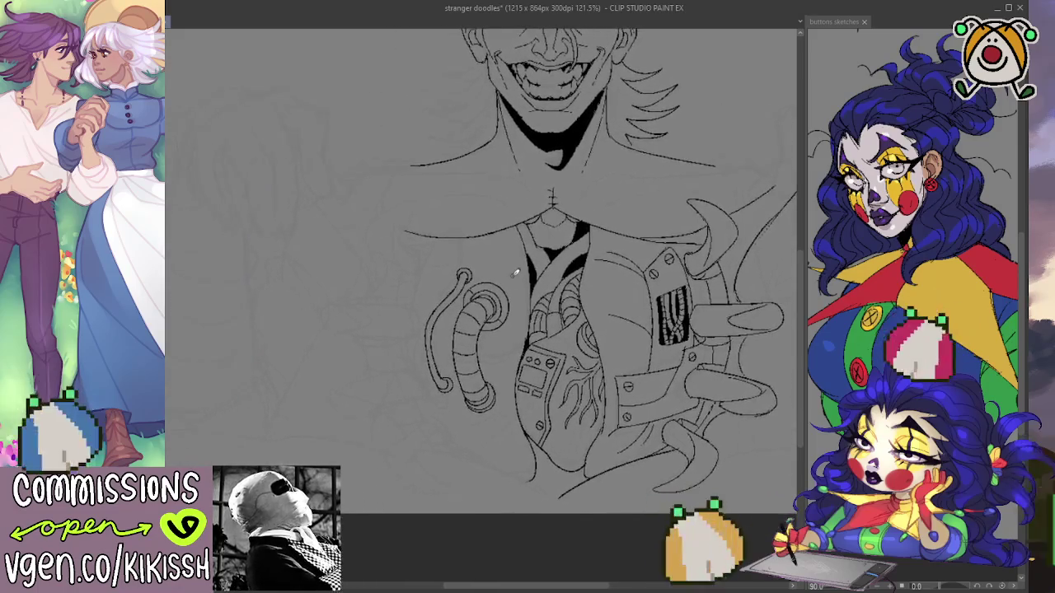
scroll(508, 271, up, 2)
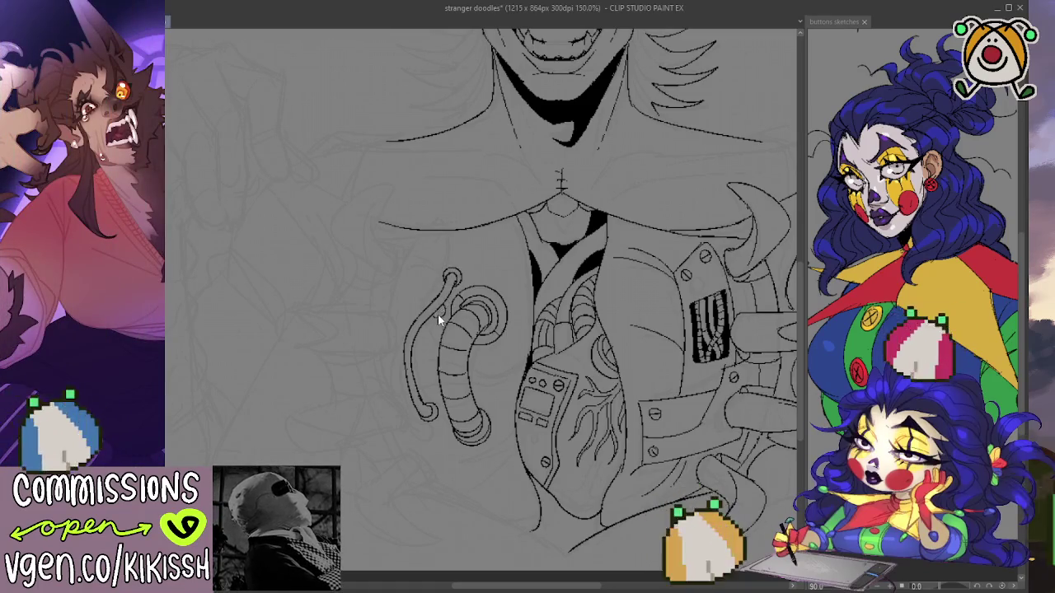
drag(431, 323, 391, 394)
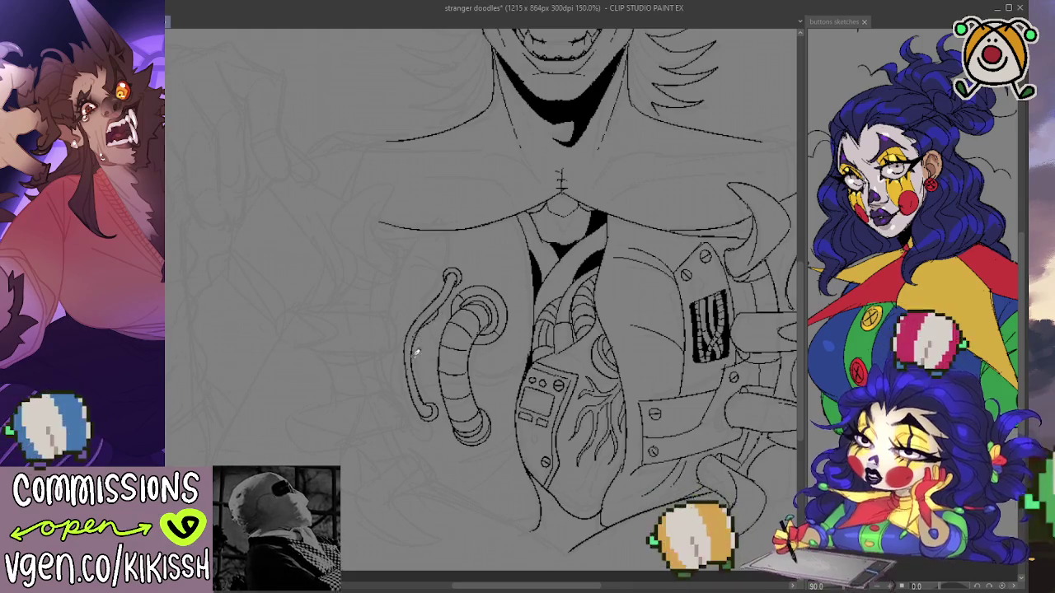
key(ctrl+z)
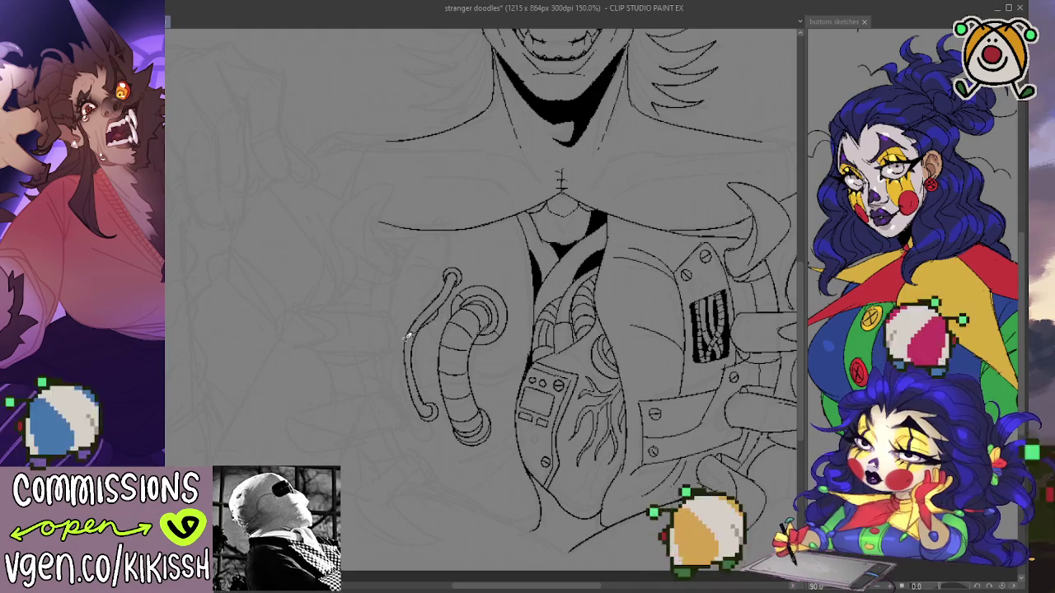
mouse_move(407, 332)
mouse_down()
mouse_move(396, 404)
mouse_move(414, 429)
mouse_up()
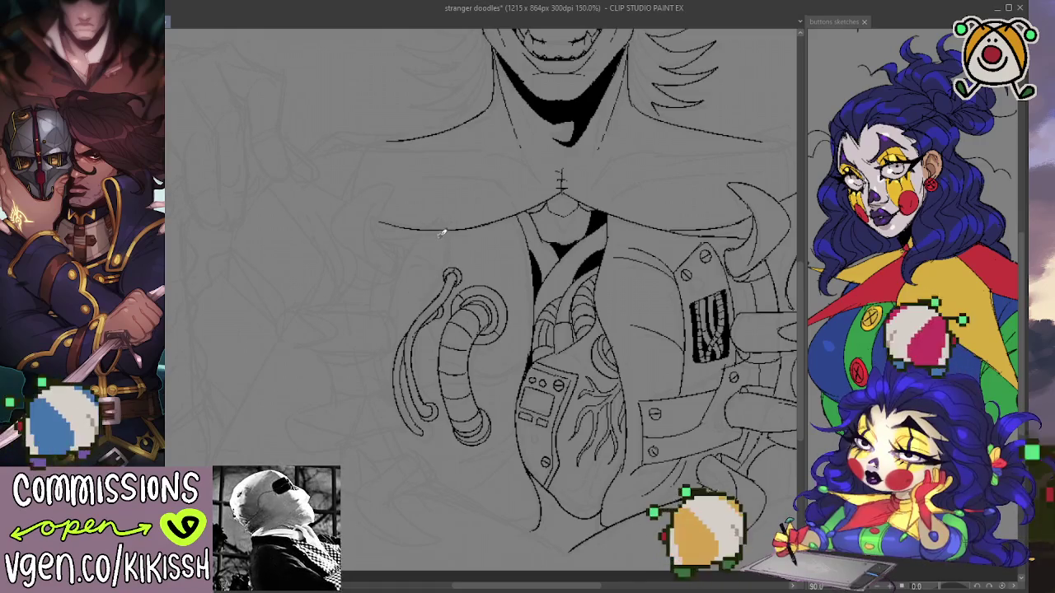
drag(441, 230, 409, 320)
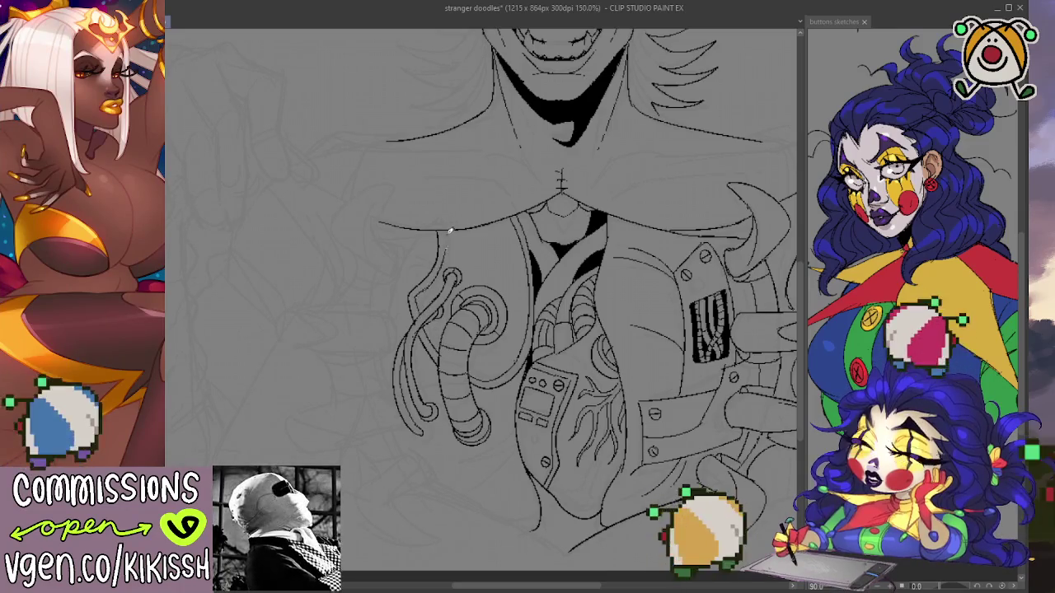
scroll(458, 229, down, 1)
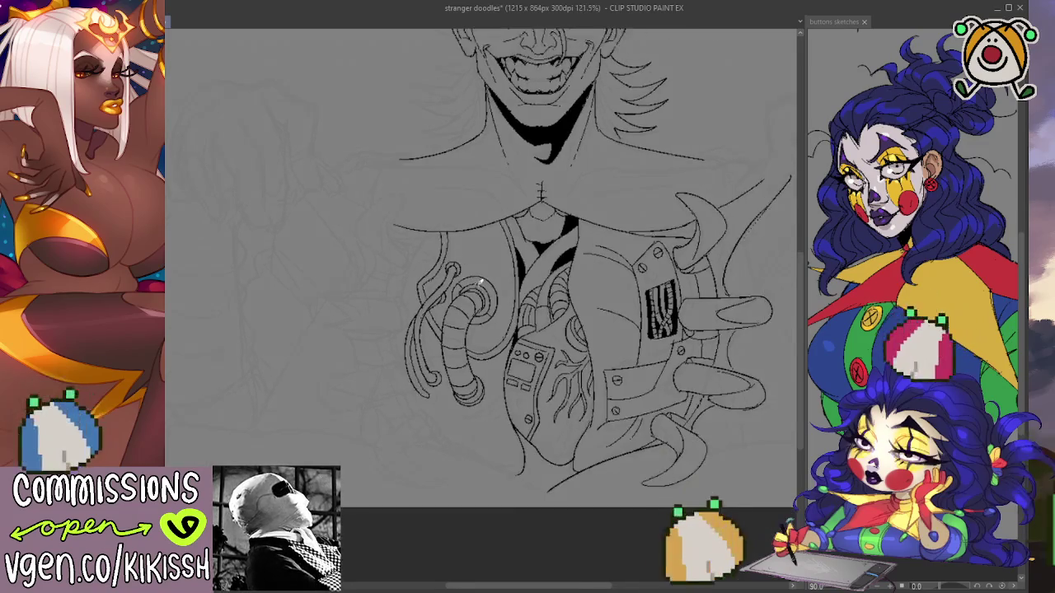
scroll(482, 326, down, 1)
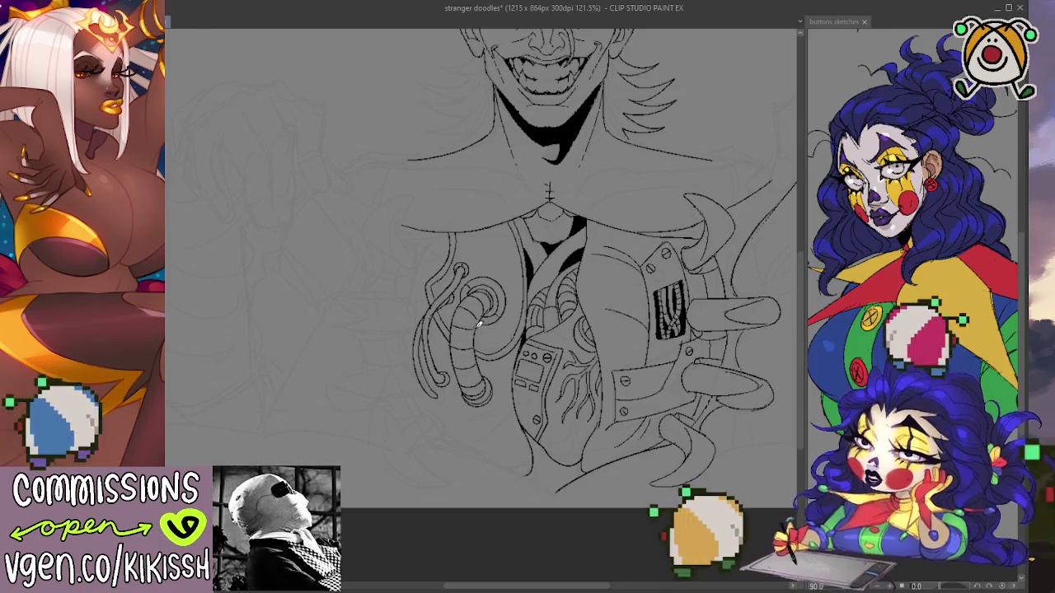
scroll(430, 309, up, 2)
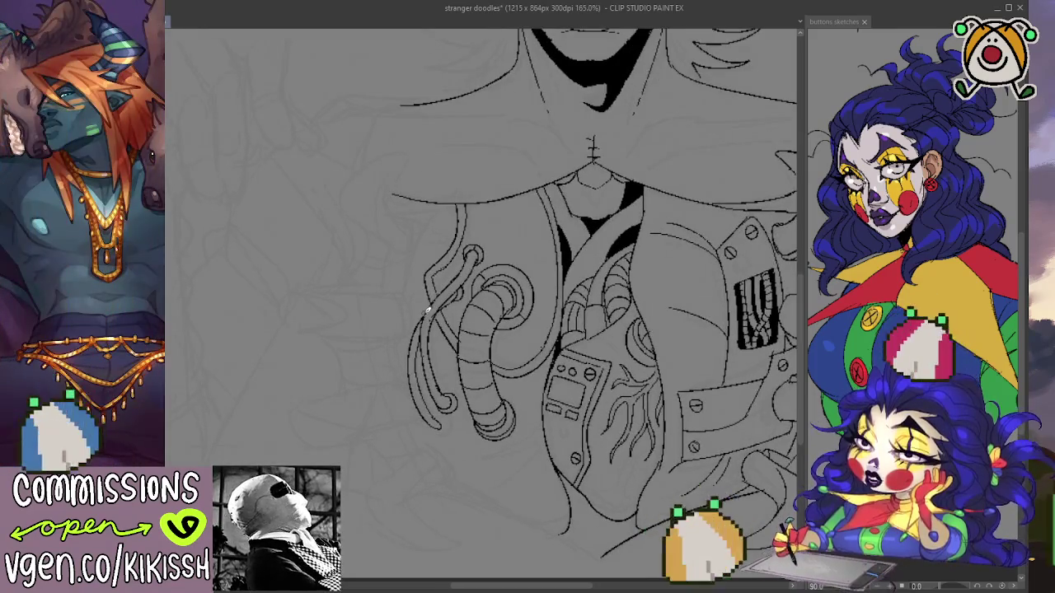
scroll(430, 311, down, 1)
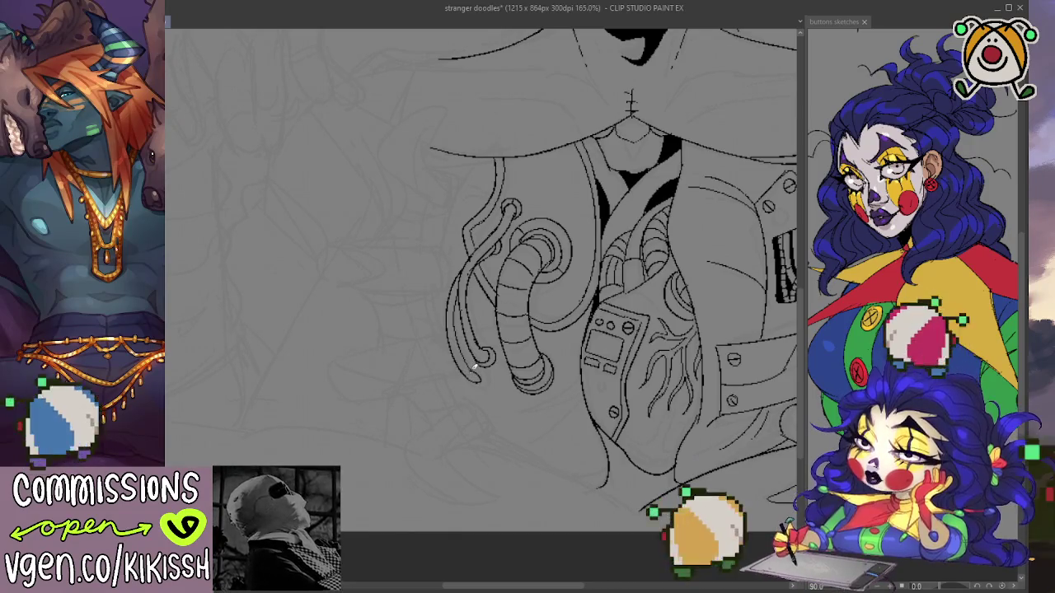
drag(472, 378, 487, 373)
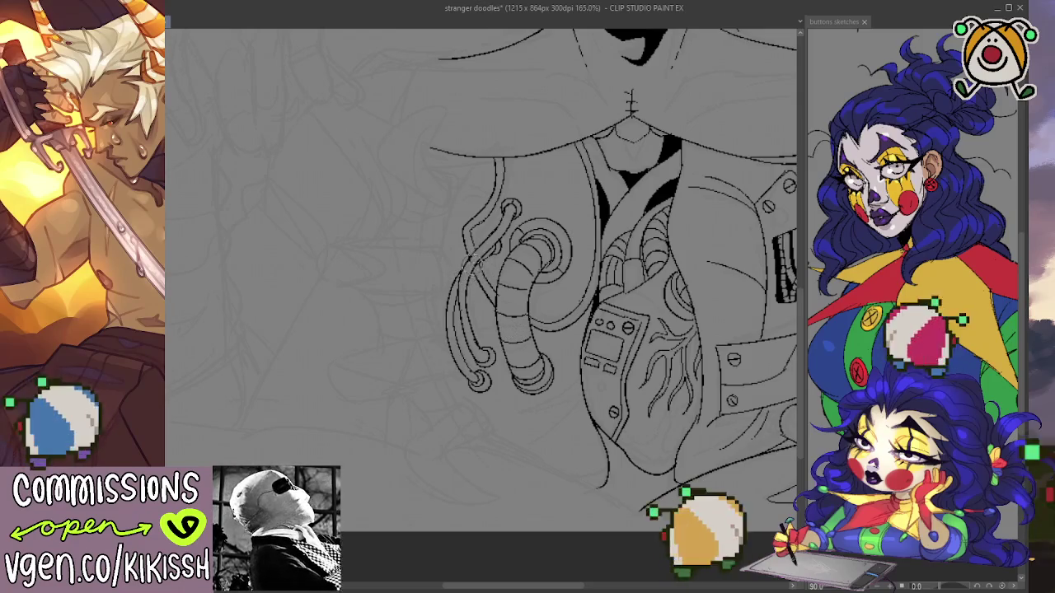
scroll(461, 322, up, 1)
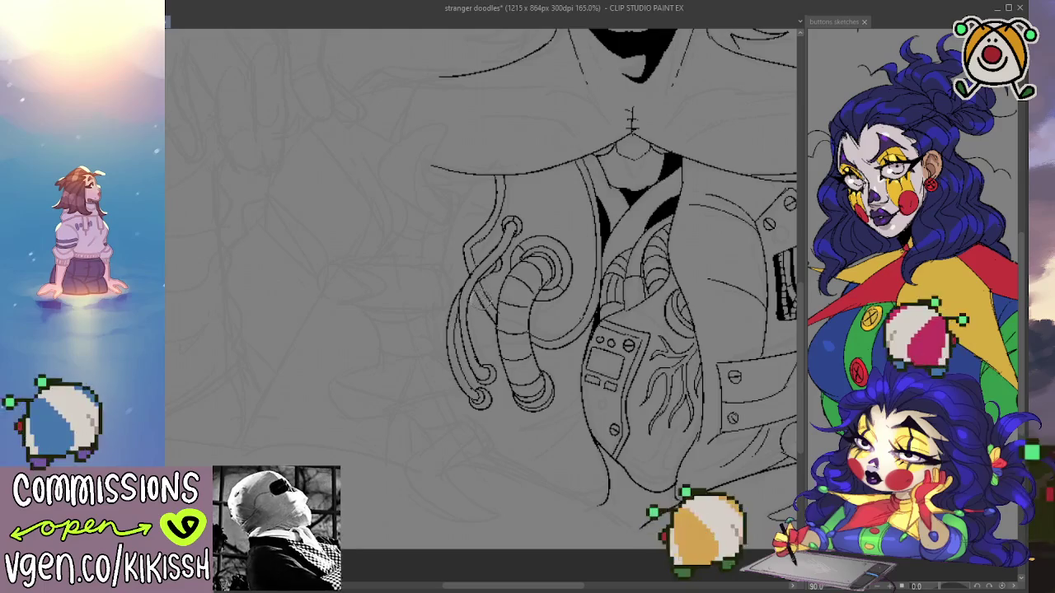
scroll(476, 323, down, 1)
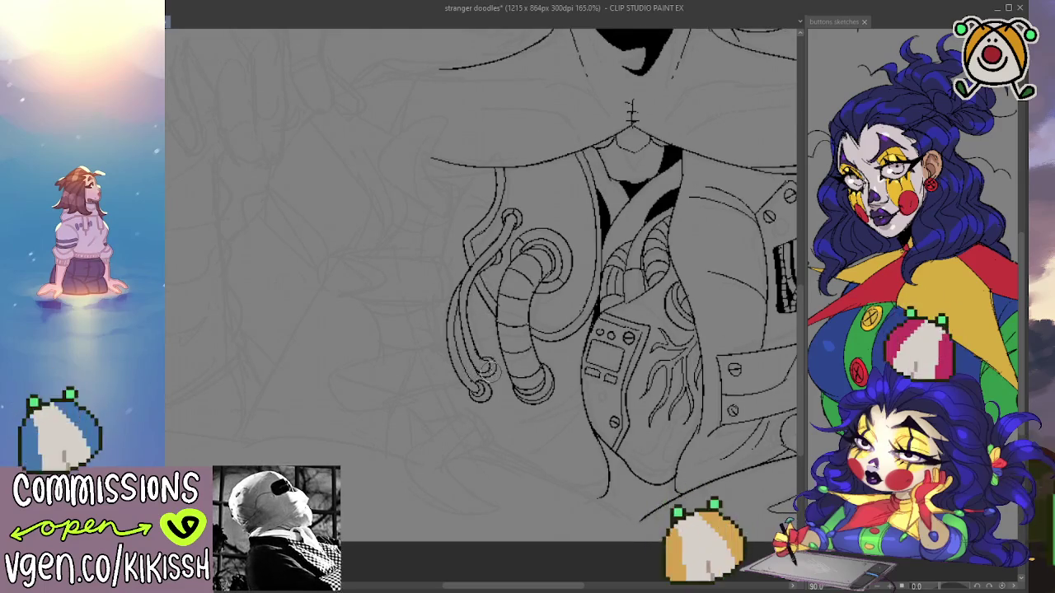
drag(478, 366, 415, 384)
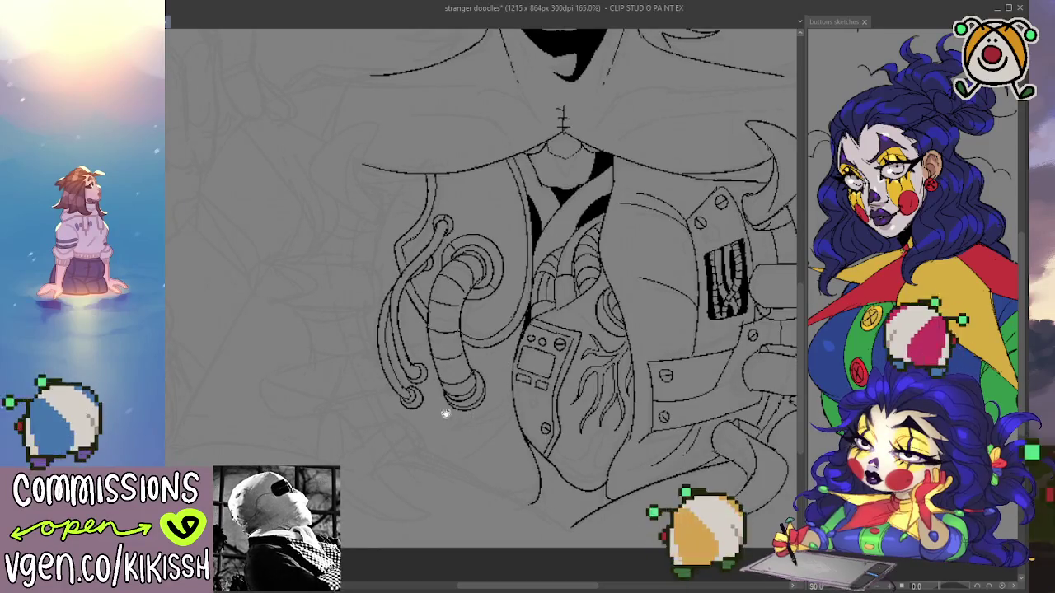
mouse_move(445, 413)
mouse_down()
mouse_move(414, 453)
mouse_move(366, 469)
mouse_up()
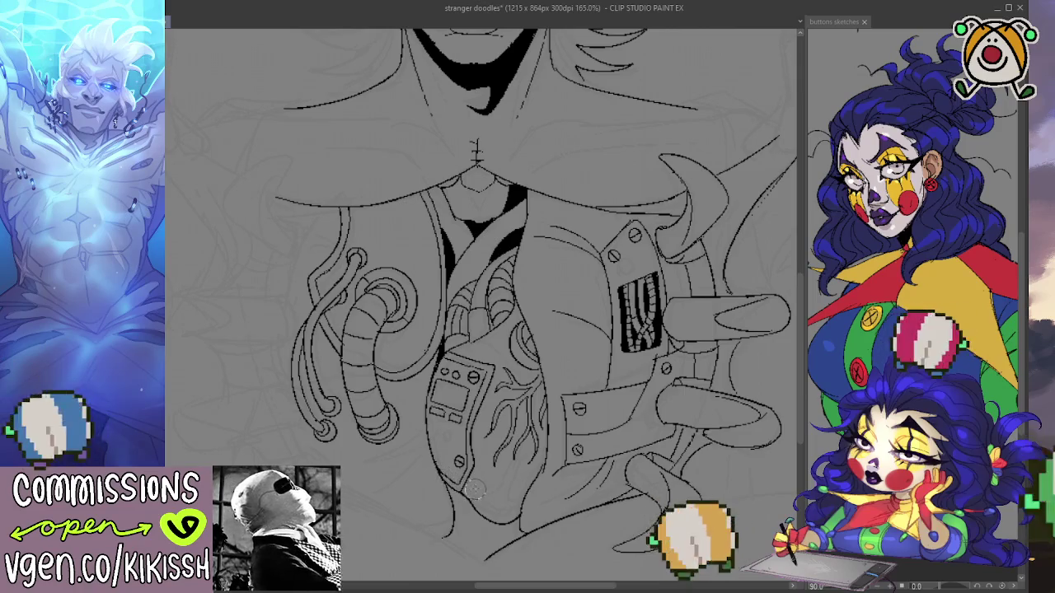
drag(482, 480, 487, 474)
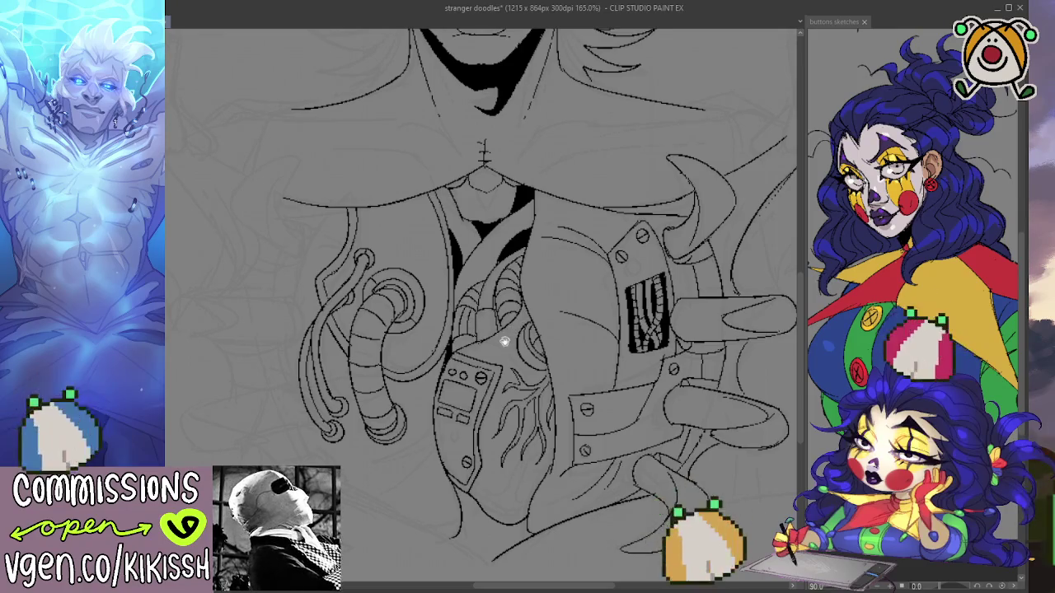
scroll(503, 337, down, 3)
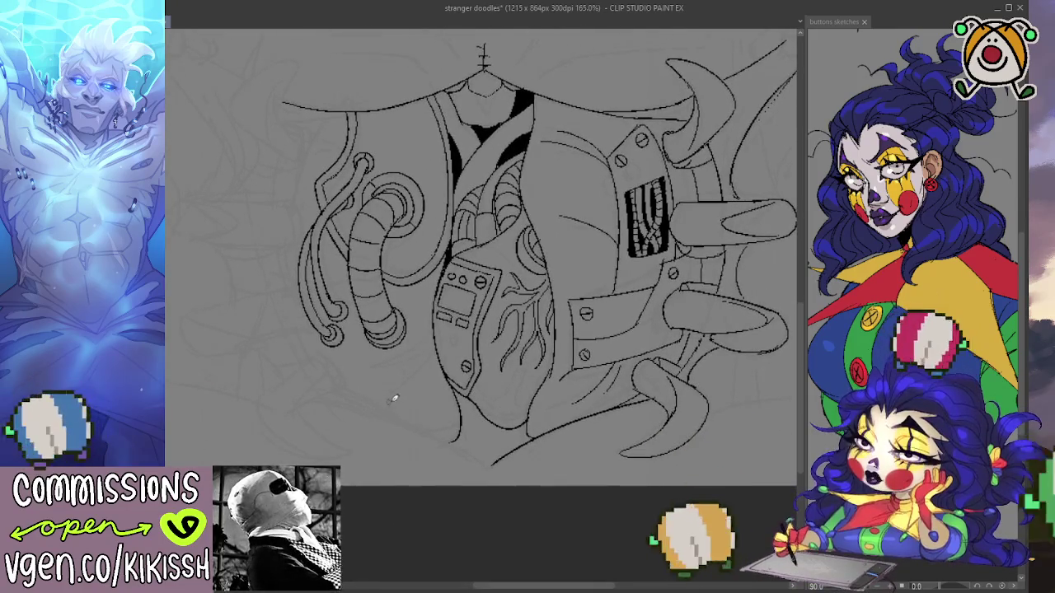
Zoom in on the raised hand and ink its top edge and first finger lines.
mouse_move(394, 399)
mouse_down()
mouse_move(437, 448)
mouse_move(399, 468)
mouse_up()
scroll(403, 464, down, 3)
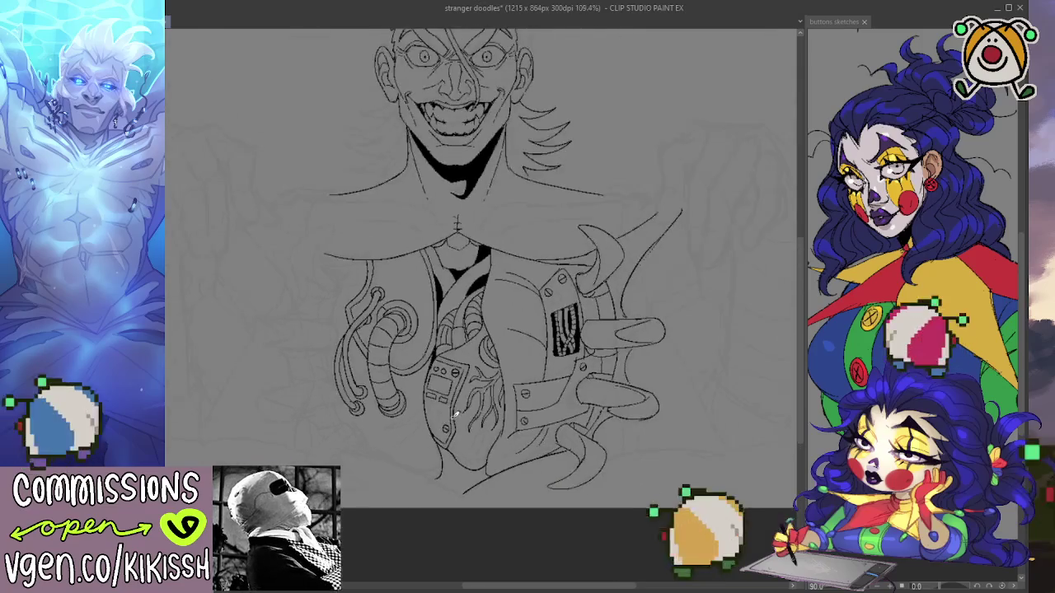
scroll(555, 368, up, 1)
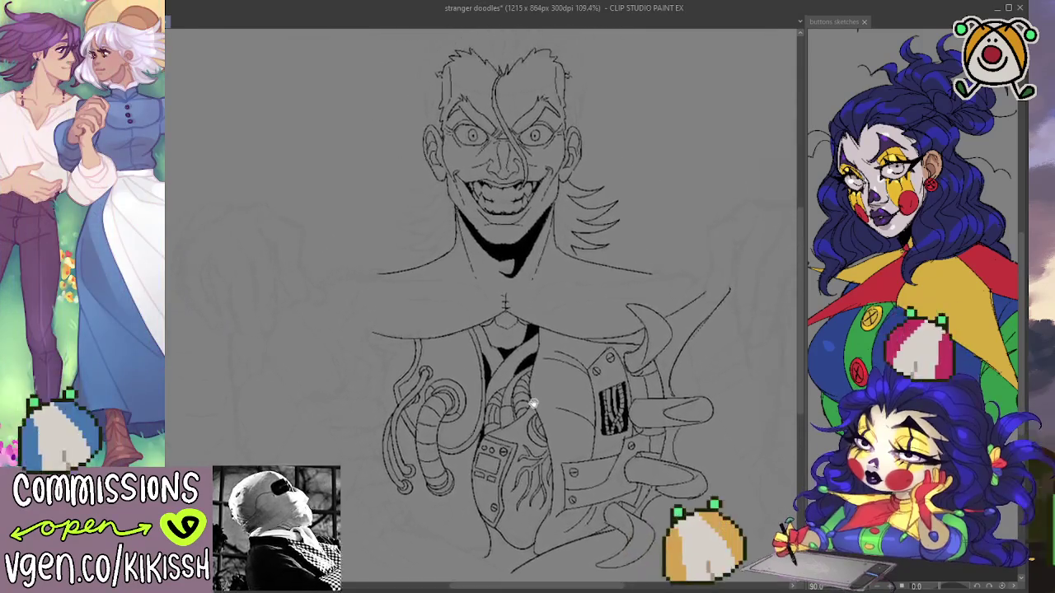
drag(535, 405, 354, 402)
scroll(629, 224, up, 1)
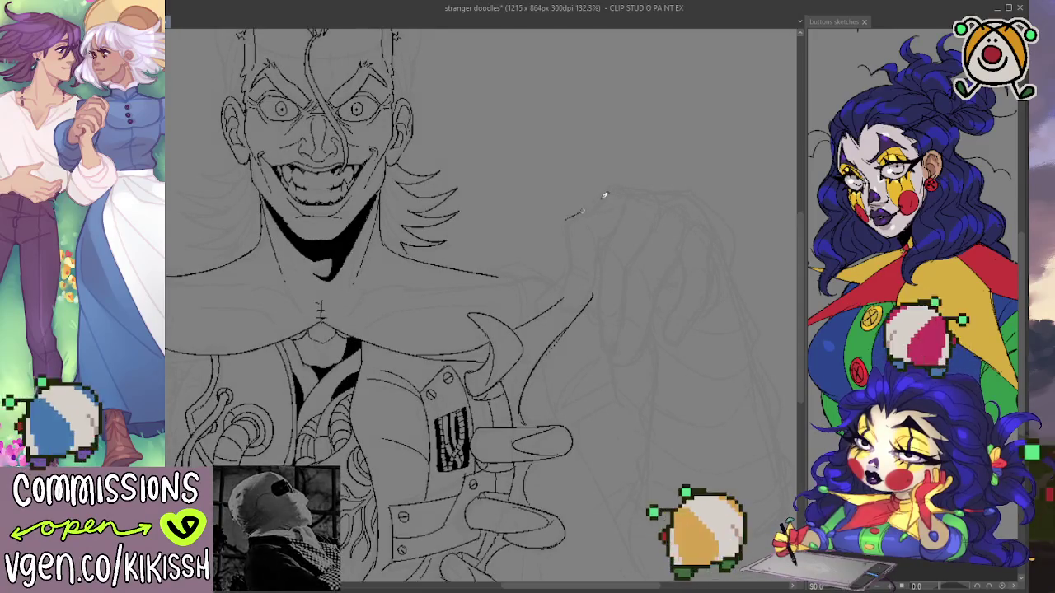
drag(604, 195, 657, 214)
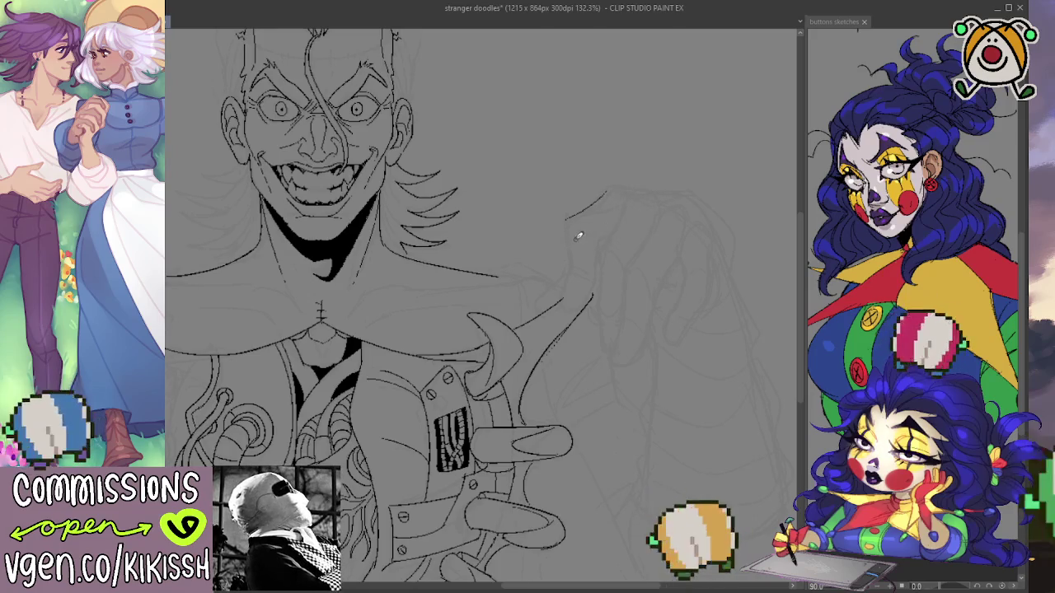
mouse_move(567, 217)
mouse_down()
mouse_move(560, 292)
mouse_move(591, 297)
mouse_up()
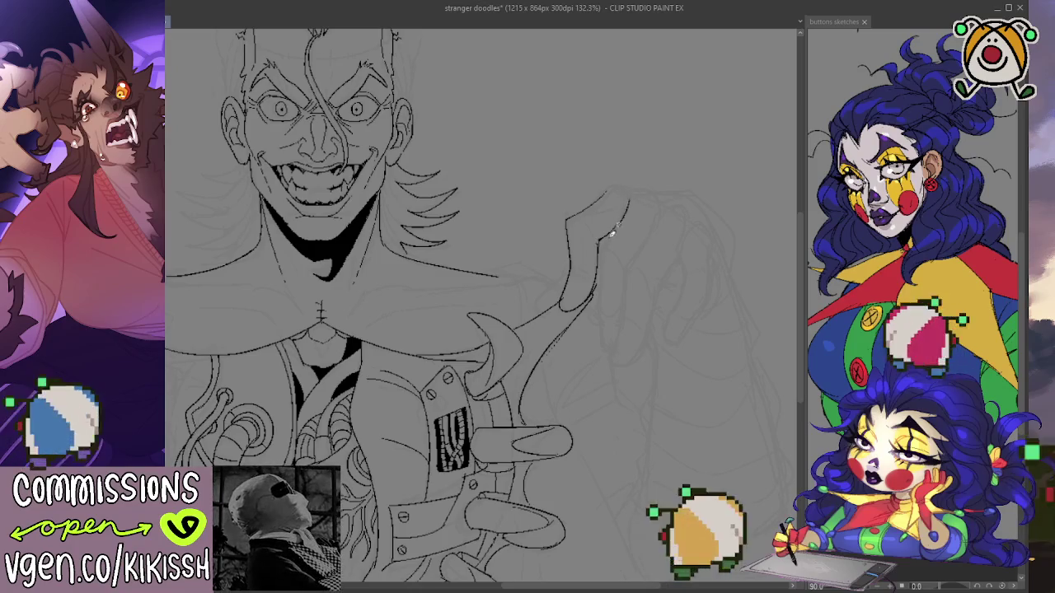
mouse_move(611, 234)
mouse_down()
mouse_move(599, 322)
mouse_move(609, 346)
mouse_up()
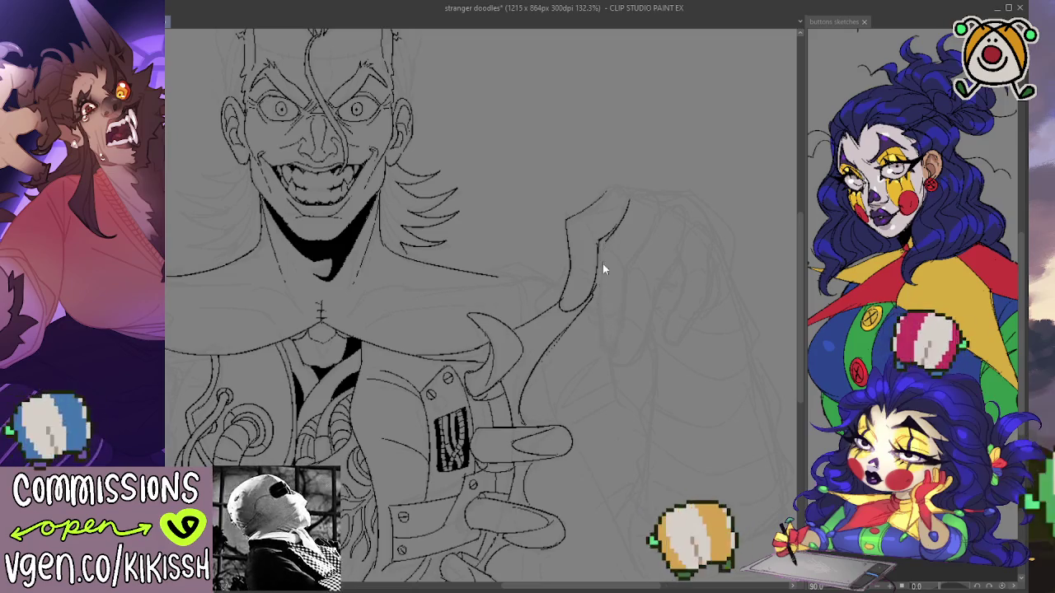
drag(610, 234, 605, 311)
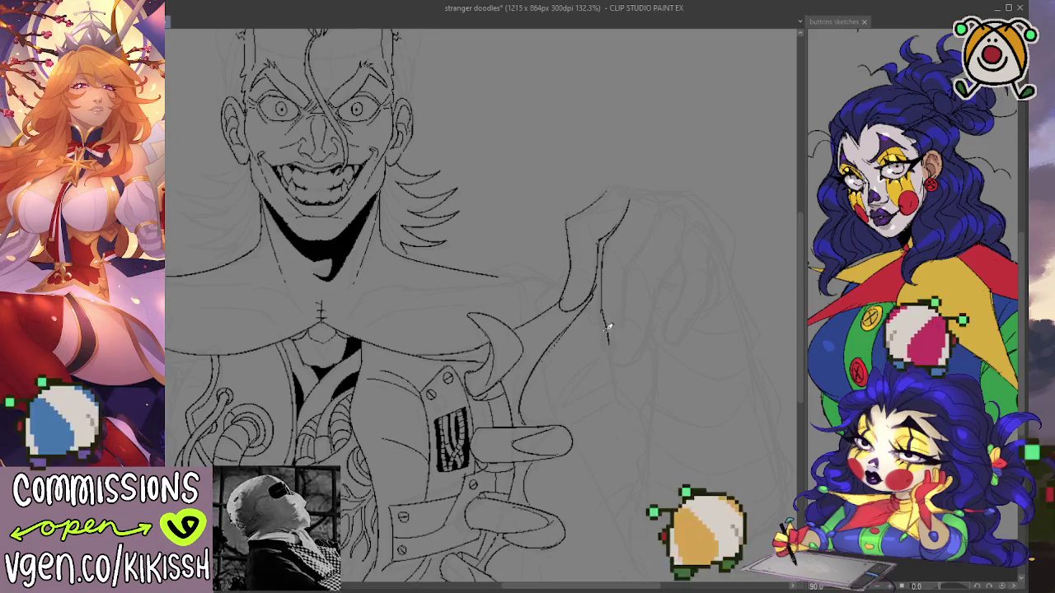
Outline the next curved finger, closing its bottom and redrawing its right side upward.
drag(661, 217, 628, 281)
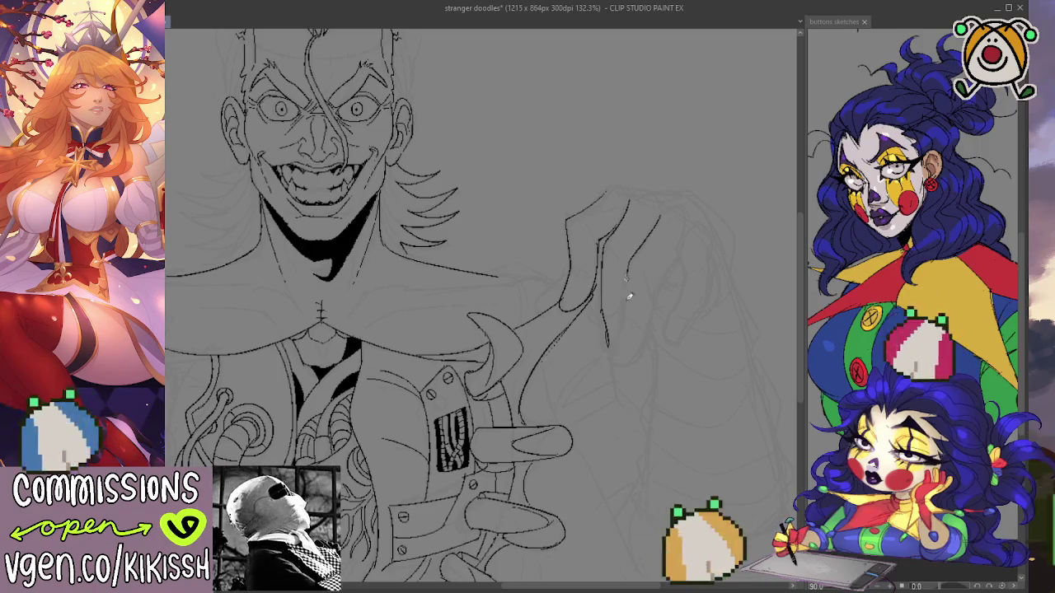
drag(611, 357, 646, 344)
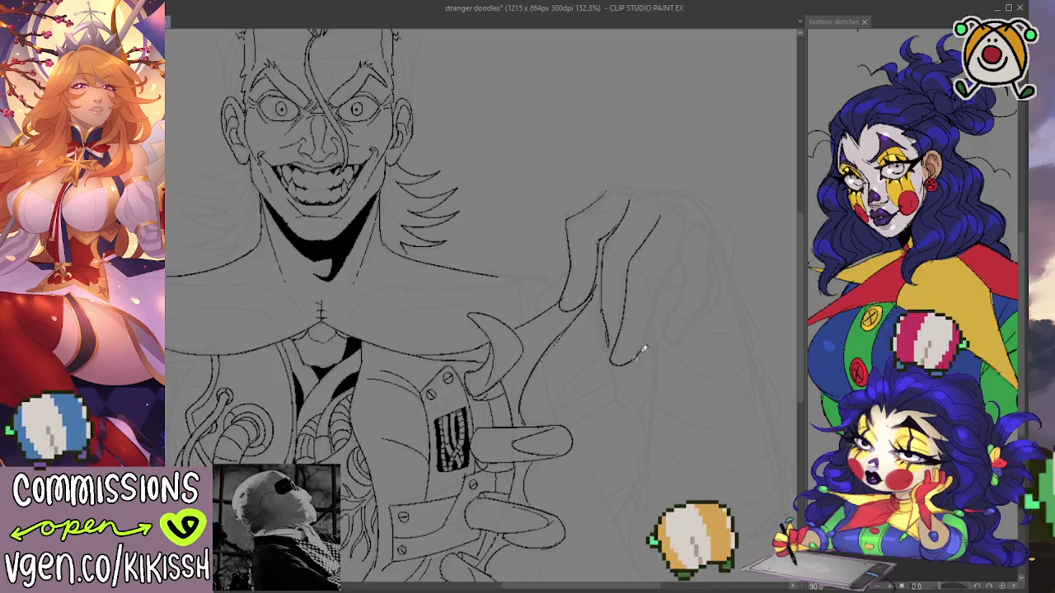
drag(659, 288, 640, 353)
key(ctrl+z)
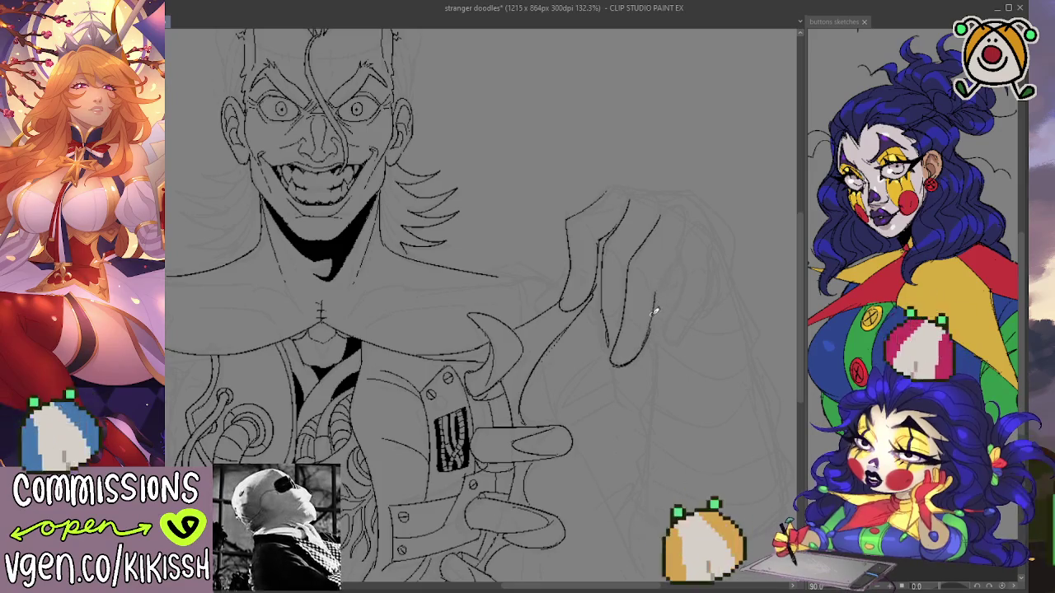
drag(657, 296, 676, 262)
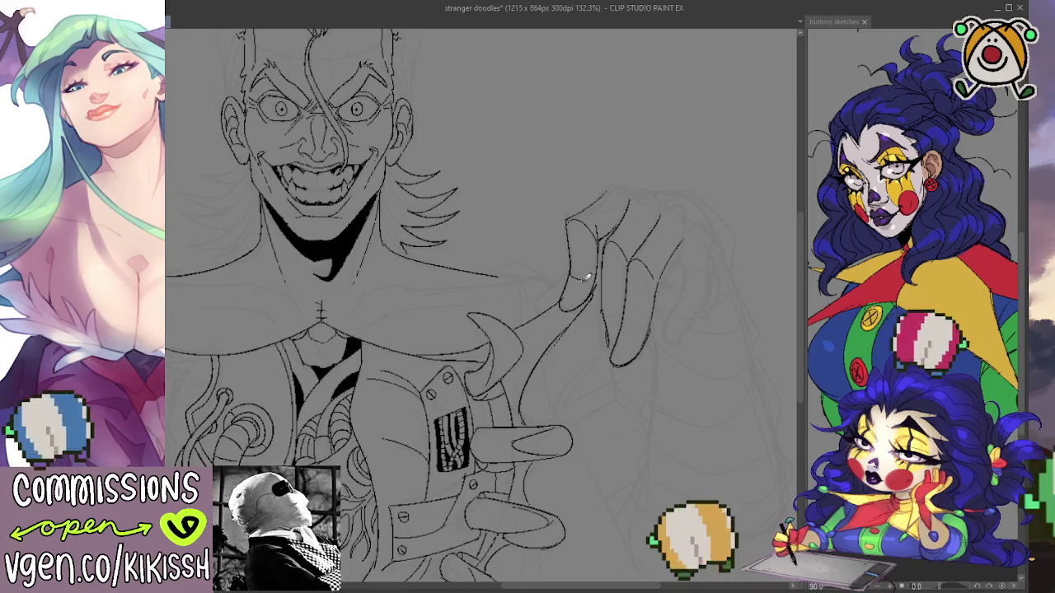
Ink the arc along the hand's top and the remaining fingertip edges.
drag(700, 299, 693, 286)
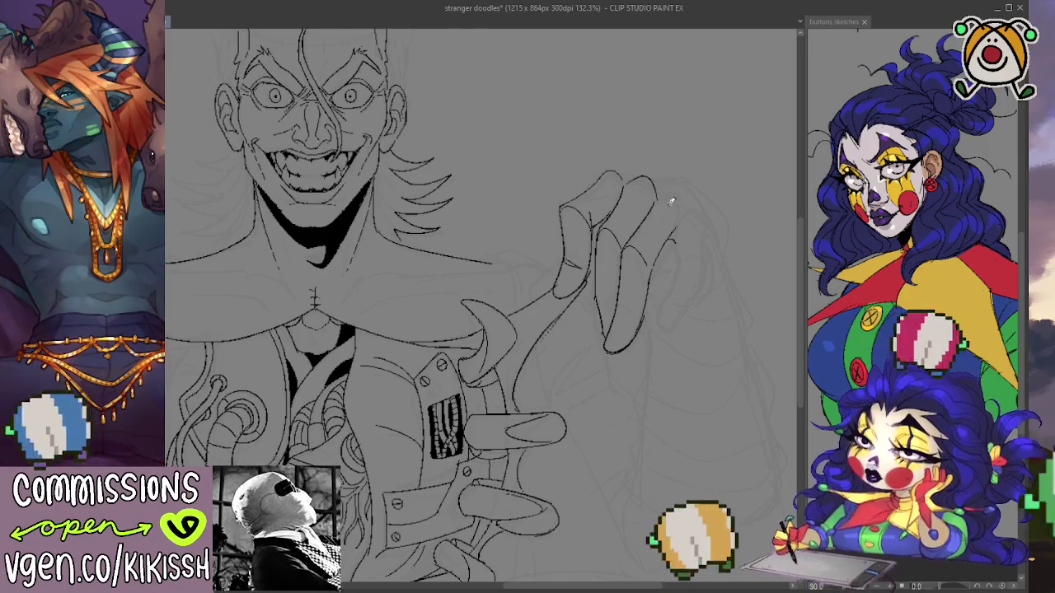
drag(627, 183, 676, 218)
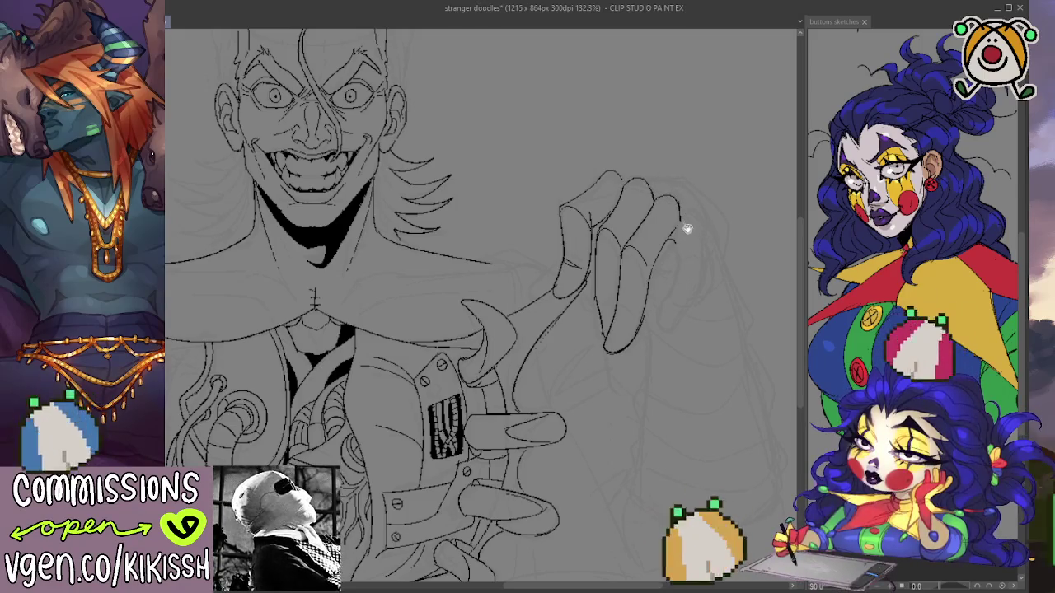
scroll(684, 228, down, 1)
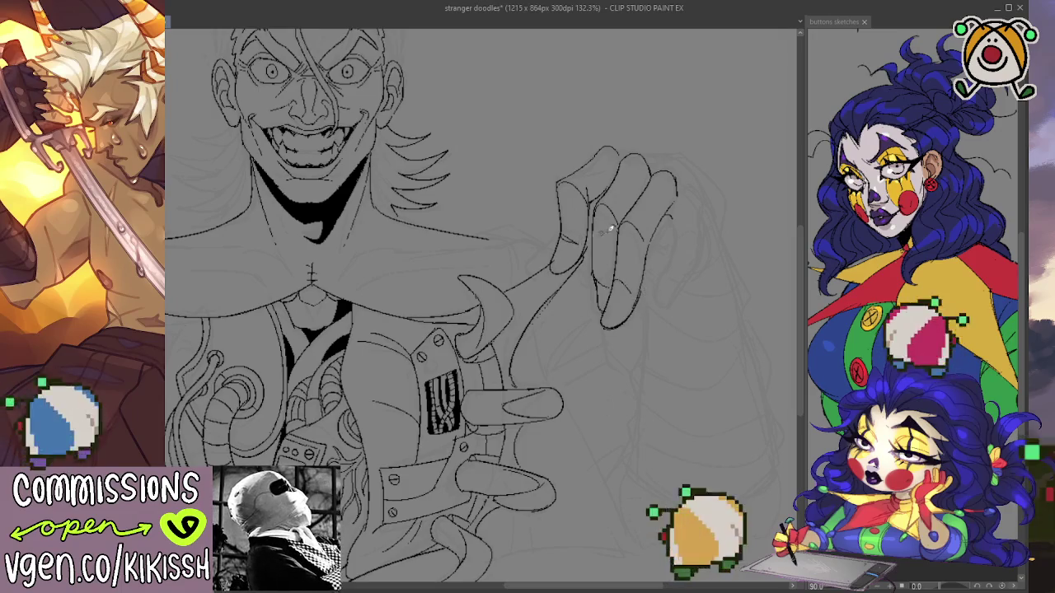
scroll(706, 201, down, 2)
scroll(699, 239, up, 2)
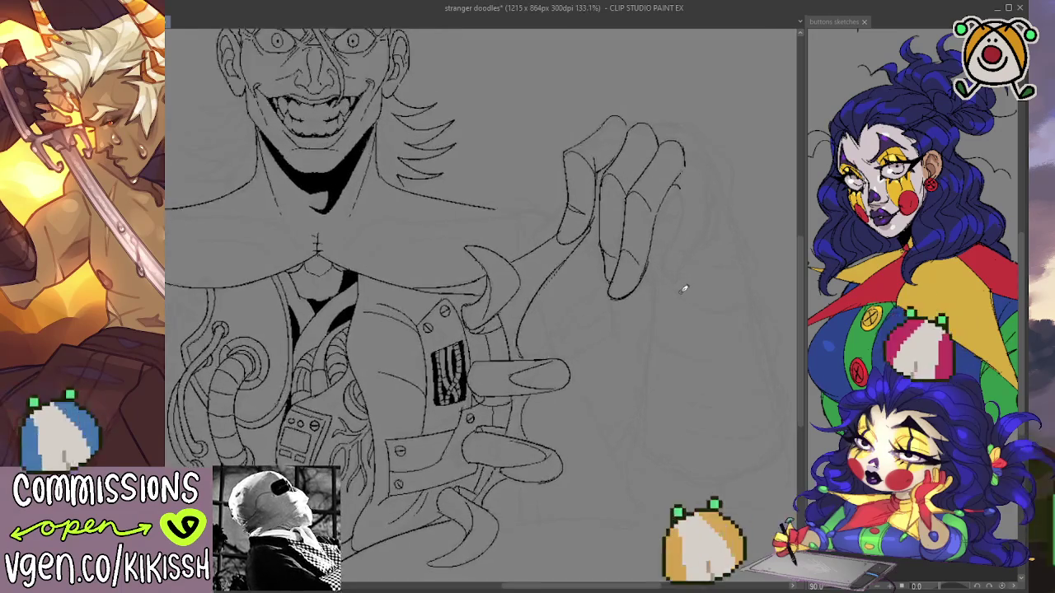
scroll(683, 289, up, 1)
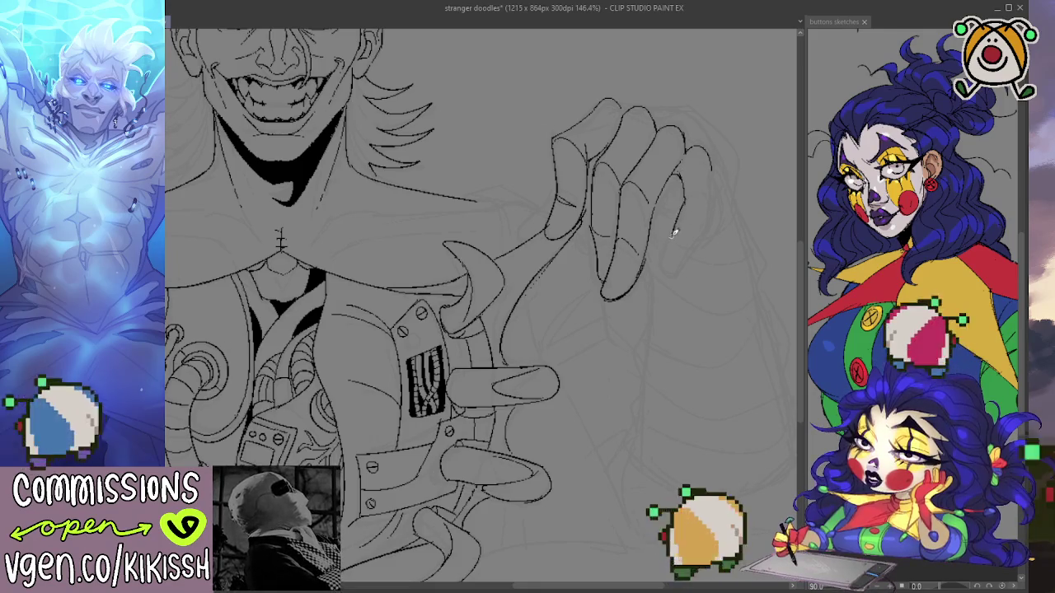
mouse_move(674, 233)
mouse_down()
mouse_move(665, 266)
mouse_move(679, 272)
mouse_up()
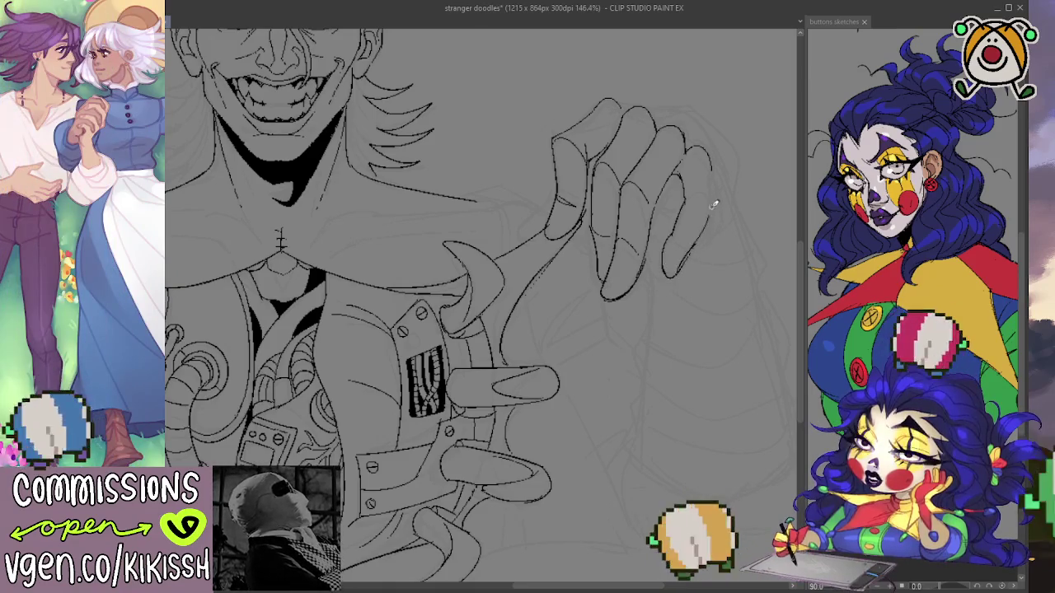
drag(714, 204, 710, 158)
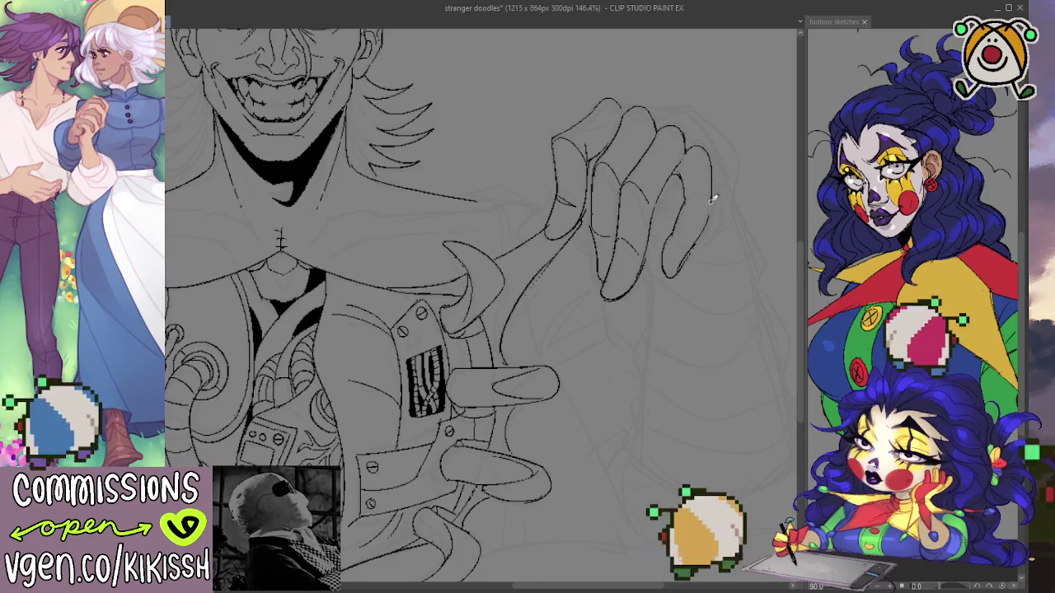
Recentre and zoom out to view the whole figure with the finished raised hand.
scroll(705, 210, down, 2)
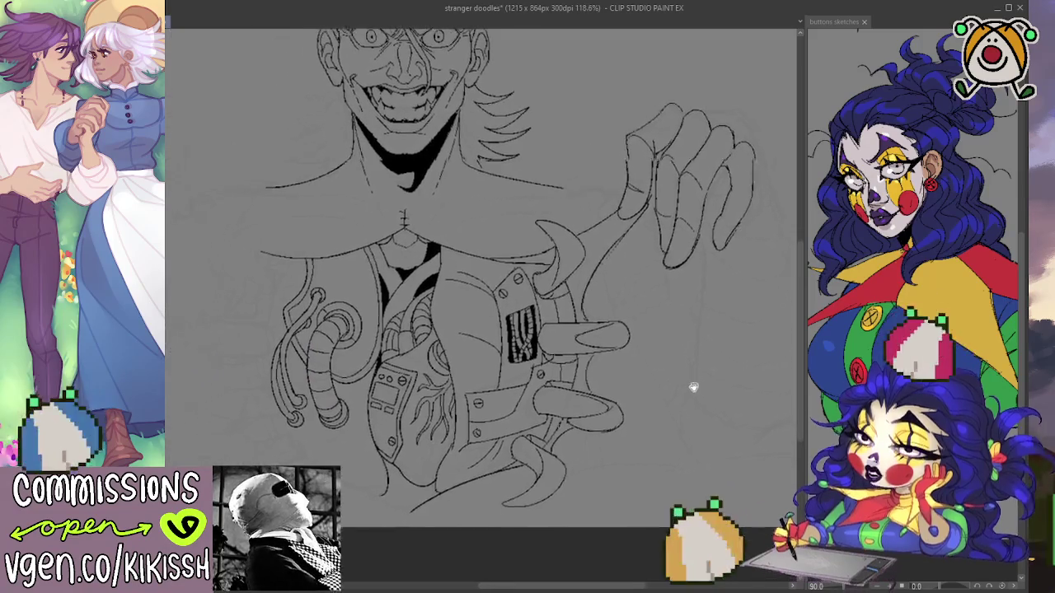
mouse_move(693, 387)
mouse_down()
mouse_move(701, 431)
mouse_move(717, 443)
mouse_move(687, 437)
mouse_up()
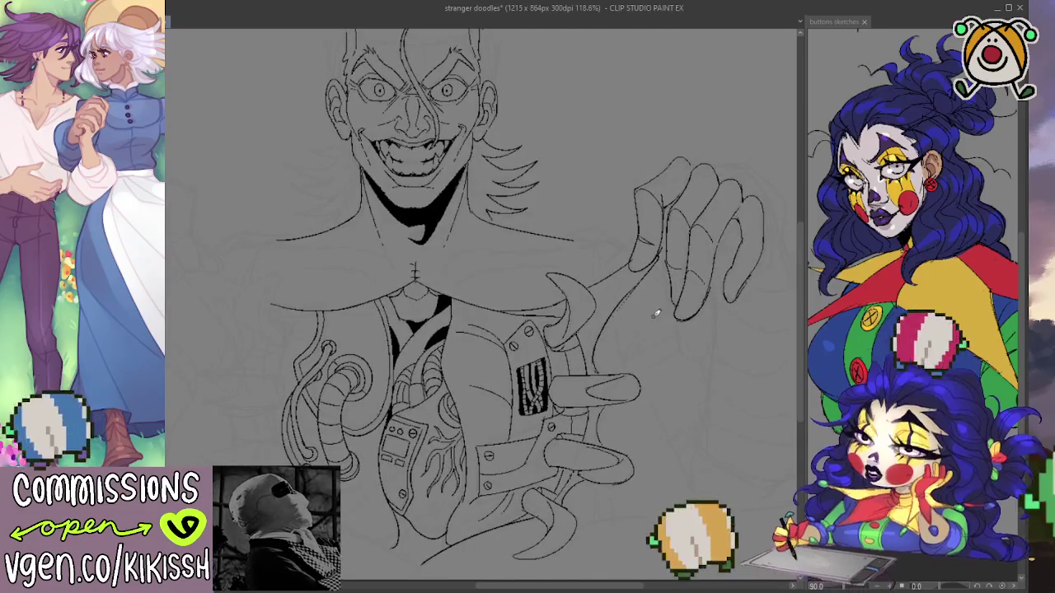
scroll(657, 313, up, 2)
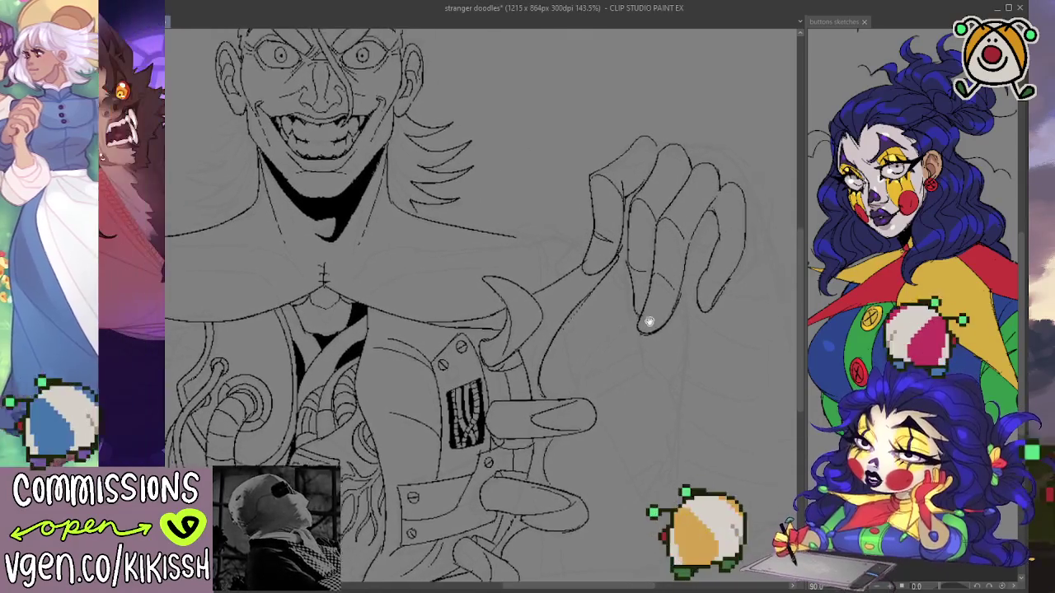
drag(640, 318, 657, 111)
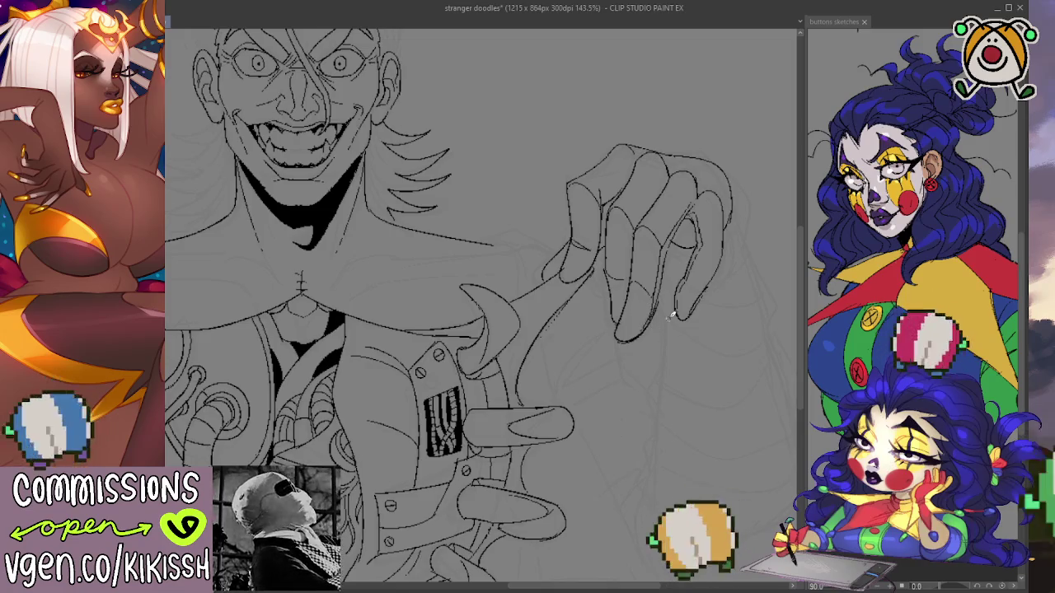
scroll(672, 316, down, 1)
scroll(666, 294, down, 1)
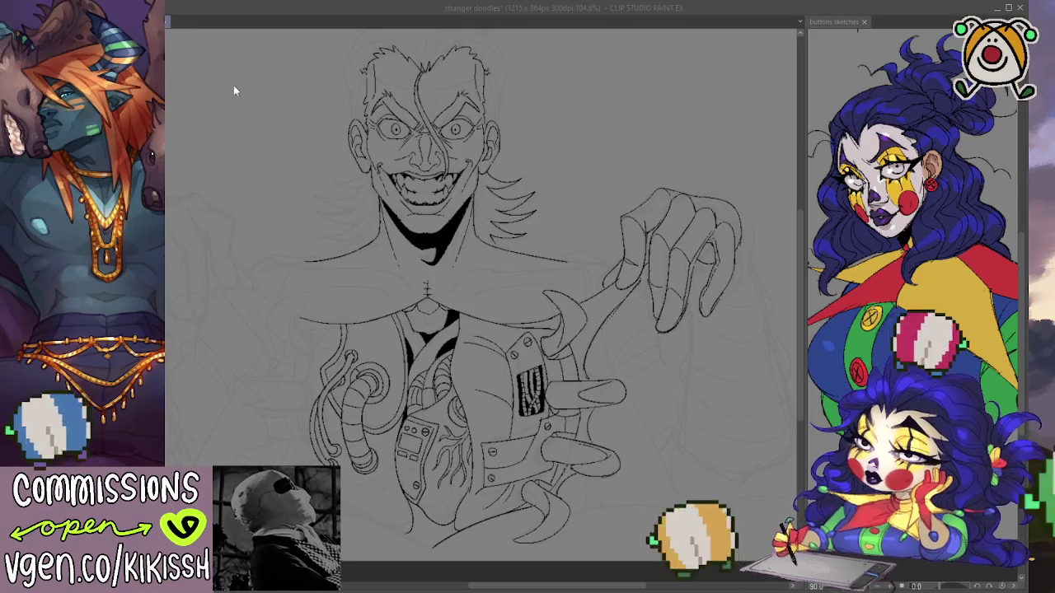
Save the stranger doodles lineart with Ctrl+S and switch away from it.
click(174, 9)
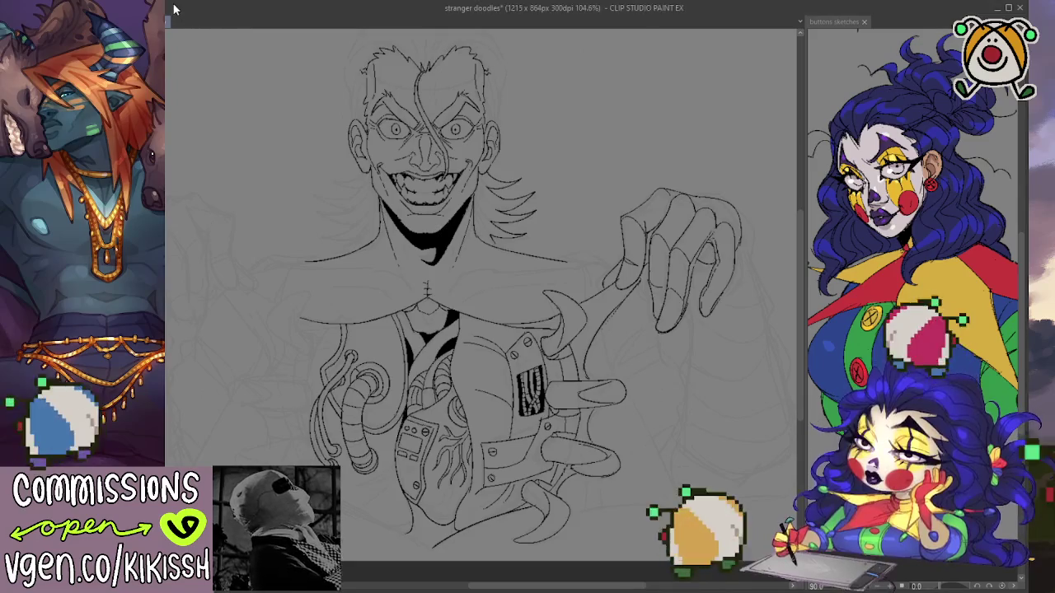
key(ctrl+s)
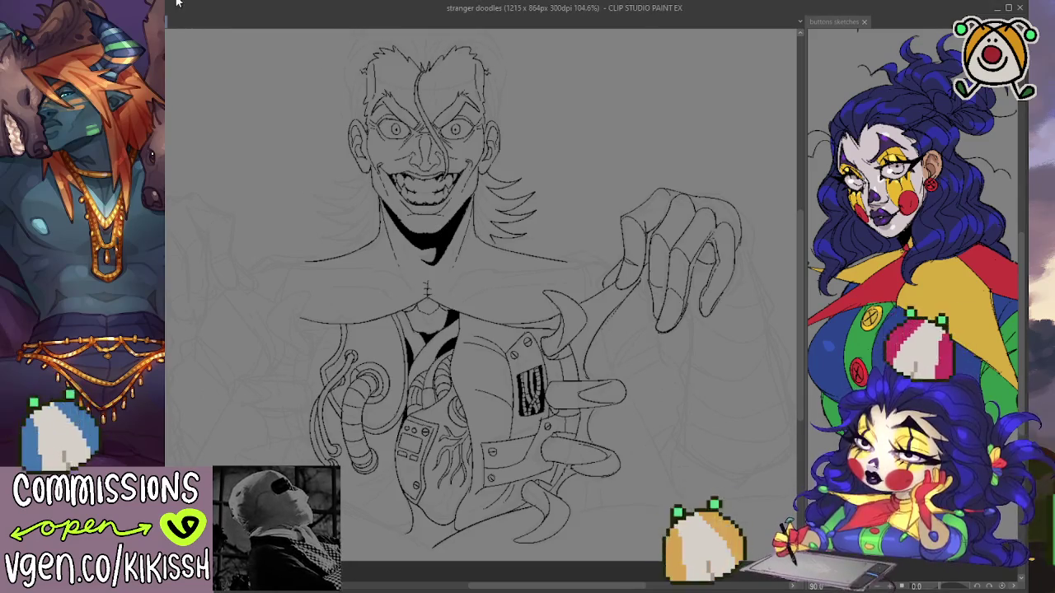
key(alt+Tab)
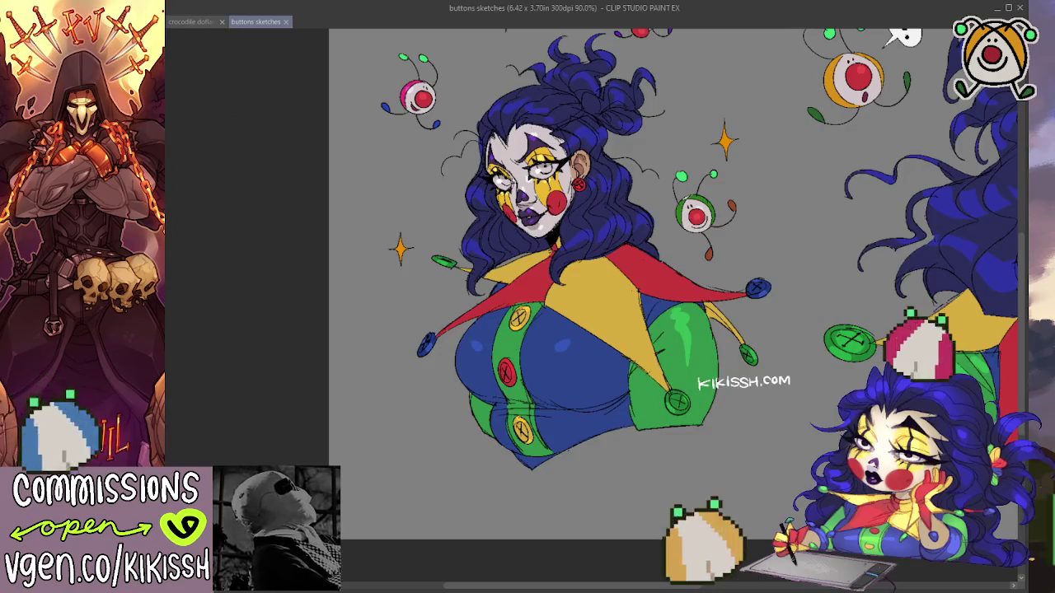
Switch to the crocodile doflamingo chess WEB.png illustration and zoom in on it.
click(190, 24)
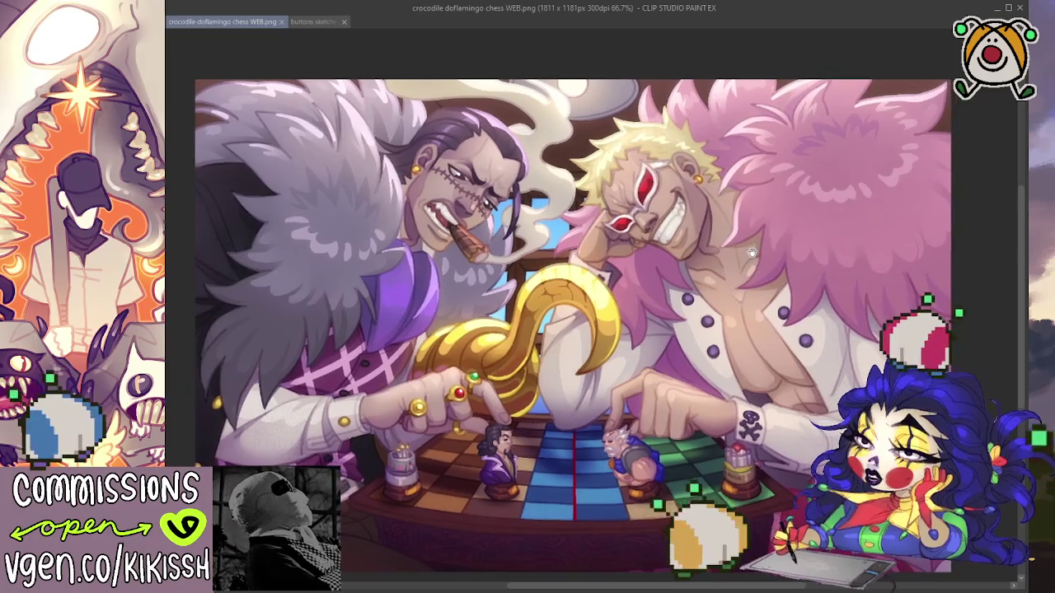
drag(754, 244, 745, 227)
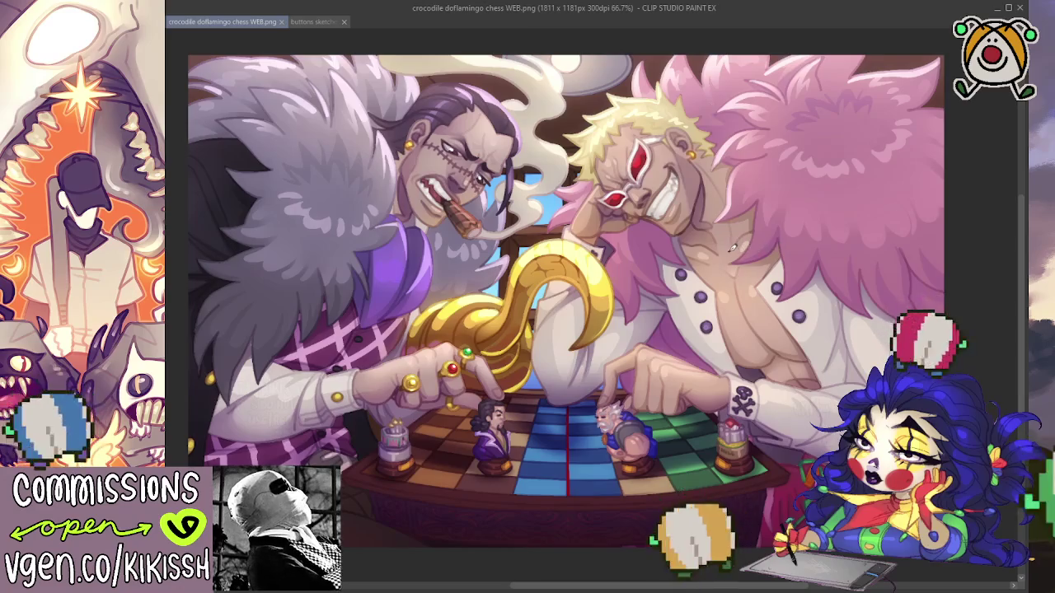
drag(730, 245, 744, 260)
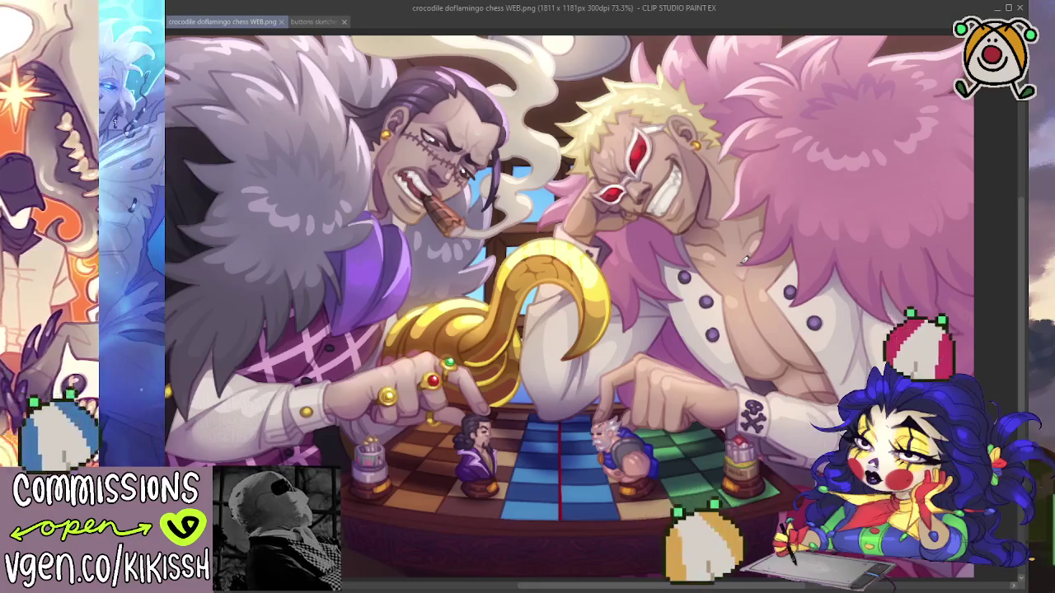
drag(744, 260, 746, 267)
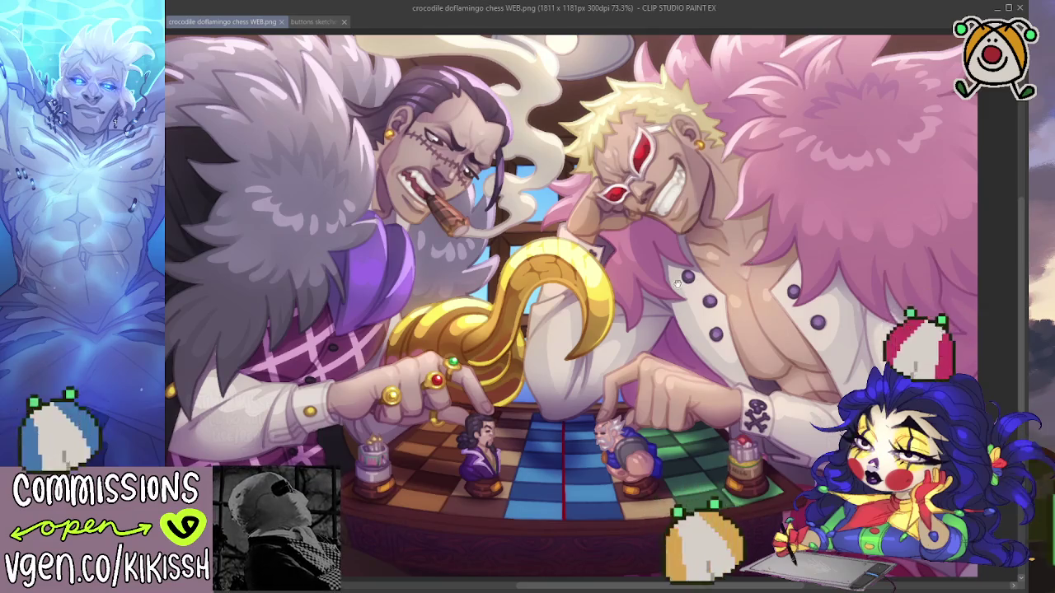
drag(750, 264, 751, 278)
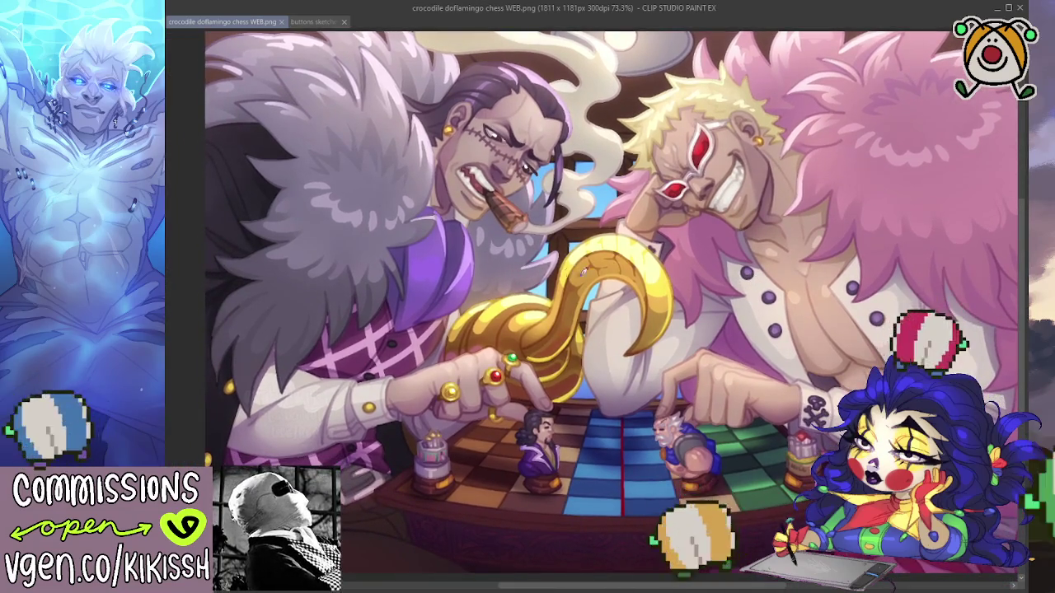
drag(646, 278, 608, 280)
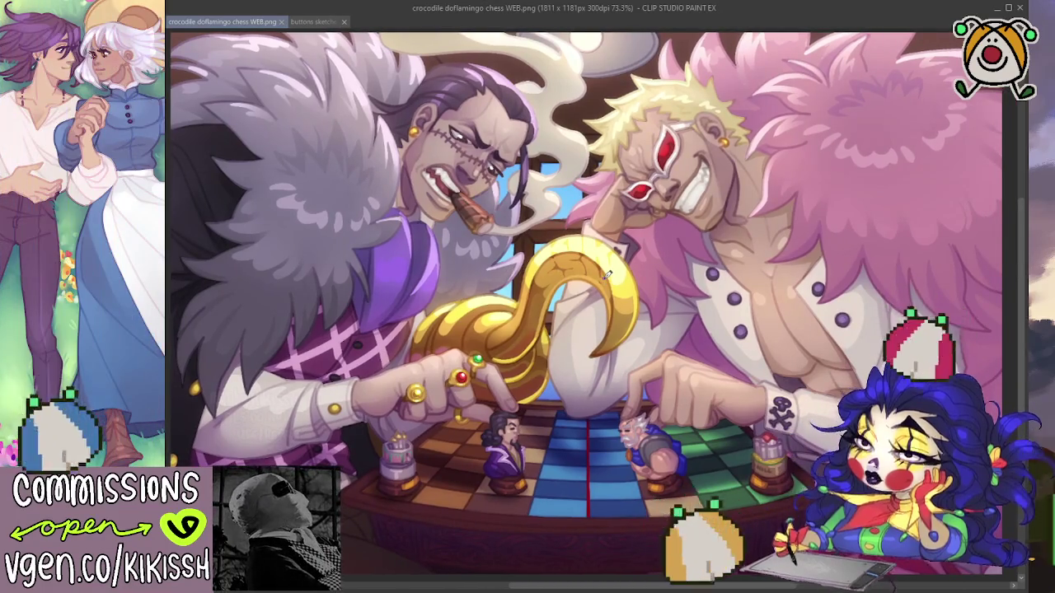
Pan across the chess illustration to Crocodile's face, then zoom out to the whole scene.
scroll(478, 288, up, 2)
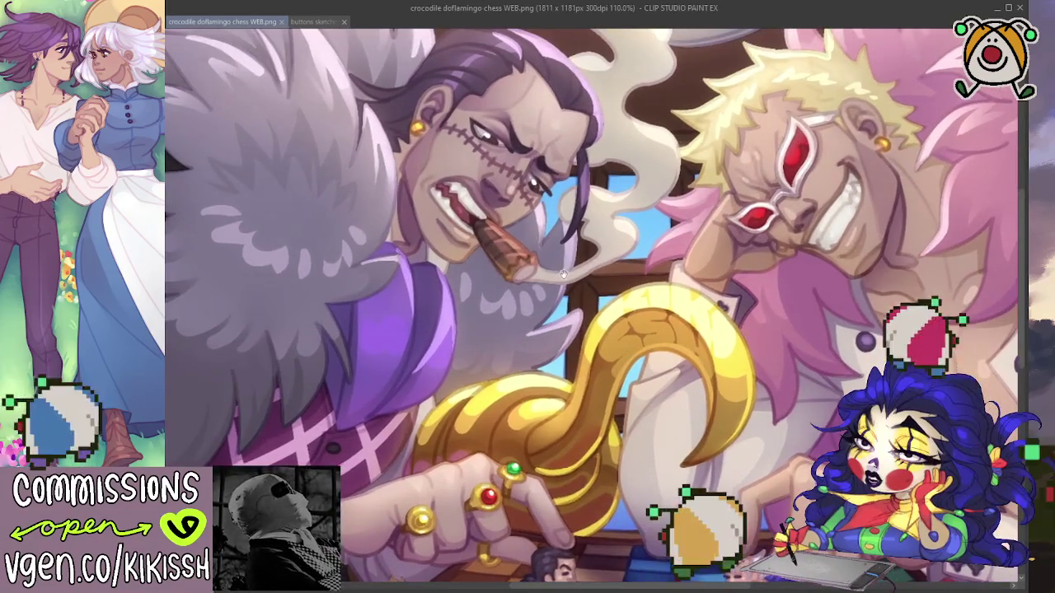
scroll(618, 286, up, 1)
scroll(646, 299, up, 1)
scroll(651, 321, up, 1)
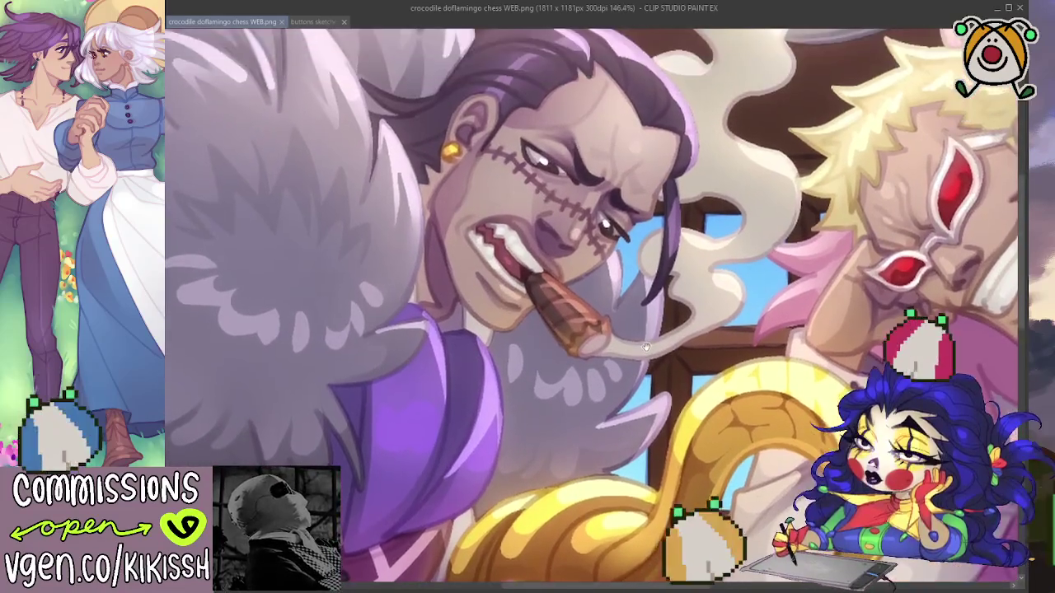
scroll(659, 354, up, 1)
scroll(659, 376, down, 1)
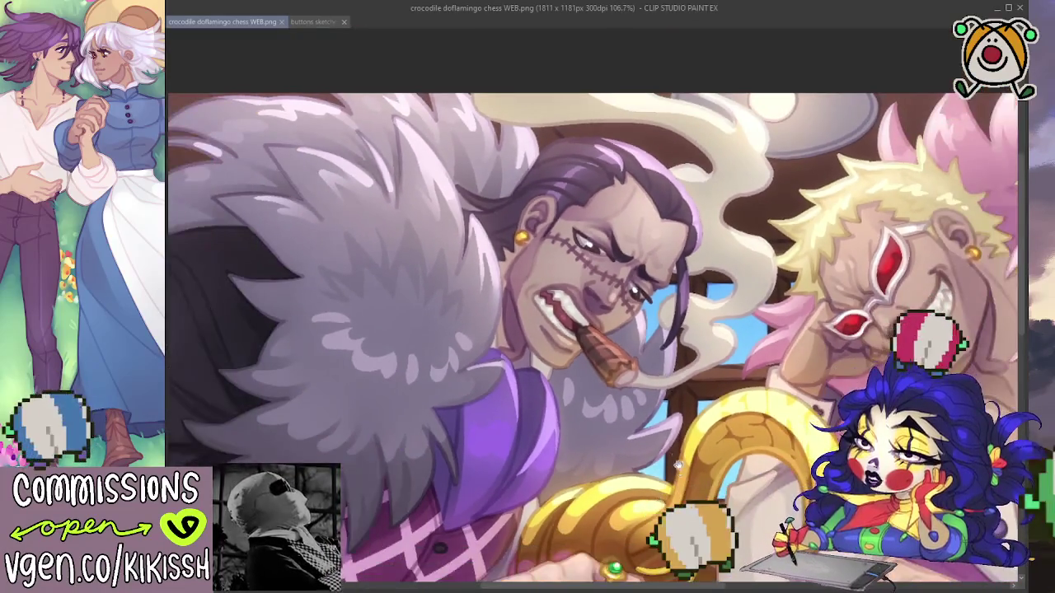
scroll(630, 375, down, 2)
scroll(609, 355, down, 2)
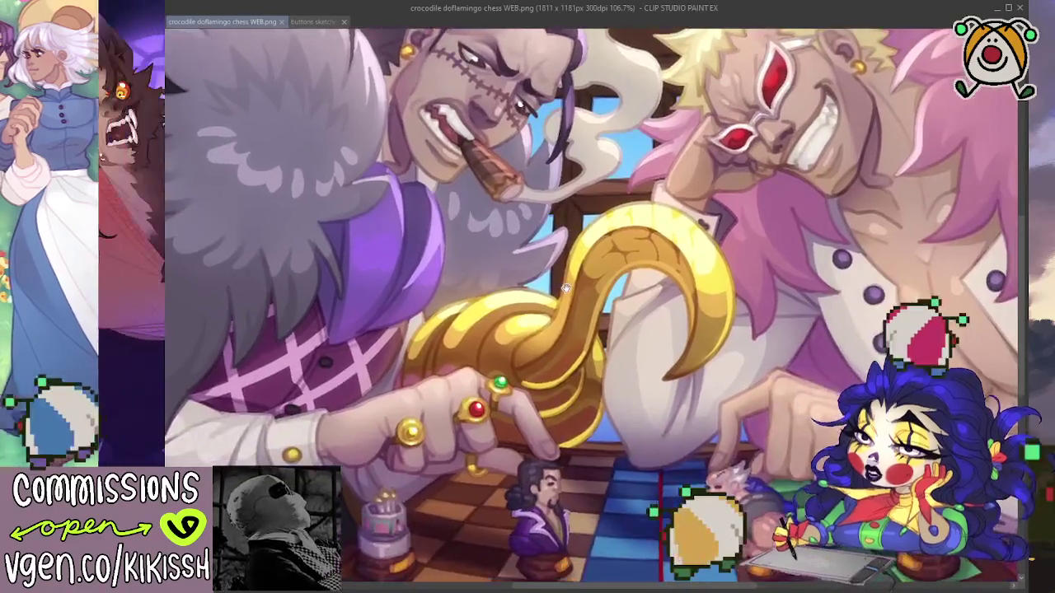
scroll(578, 306, down, 2)
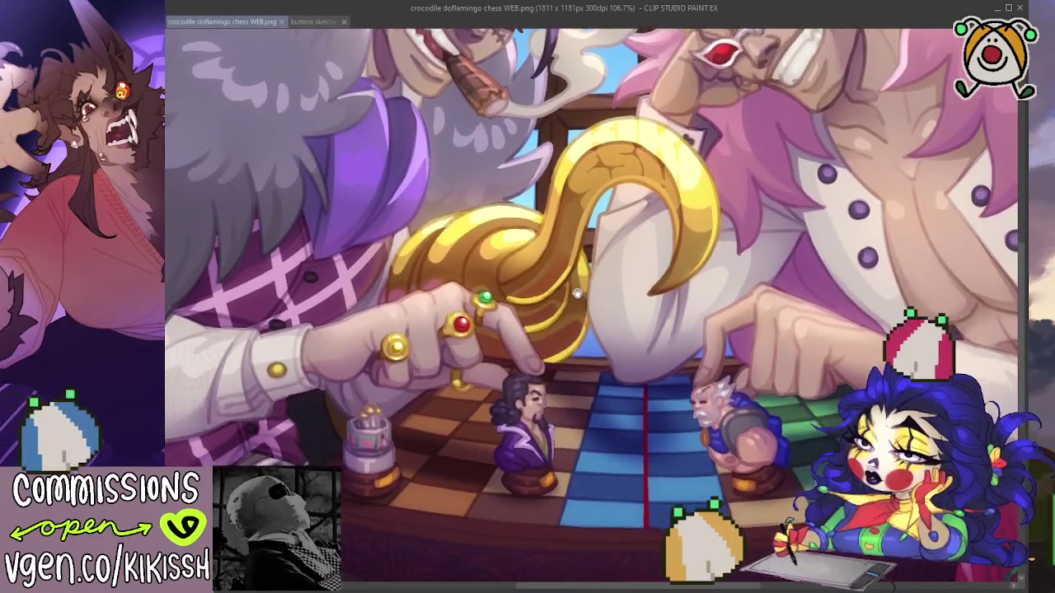
scroll(568, 303, down, 2)
scroll(535, 298, right, 3)
scroll(518, 295, up, 2)
scroll(517, 295, right, 2)
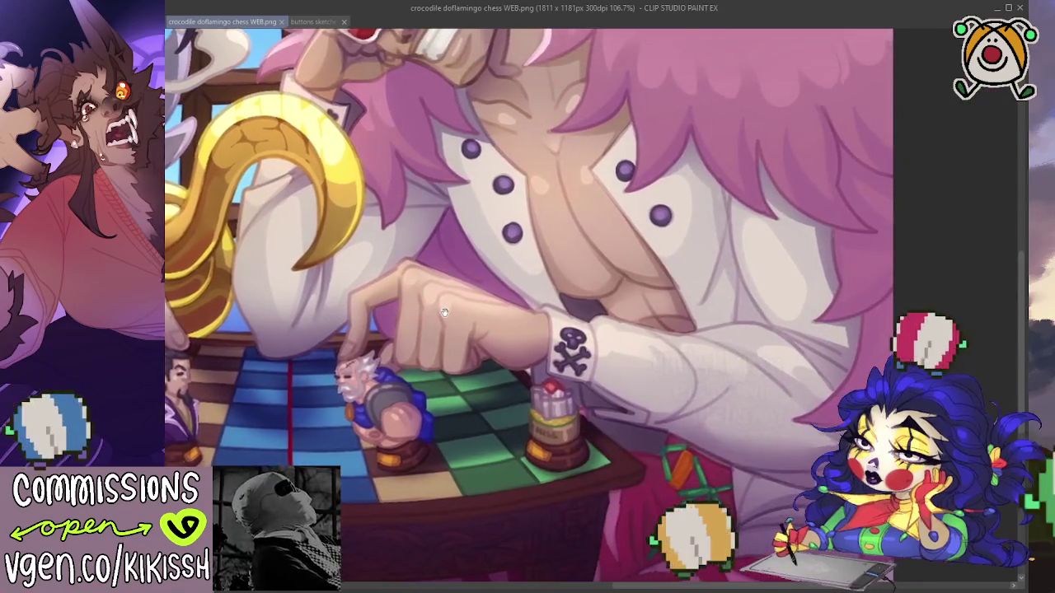
scroll(494, 346, up, 2)
scroll(474, 395, up, 2)
drag(475, 395, 566, 410)
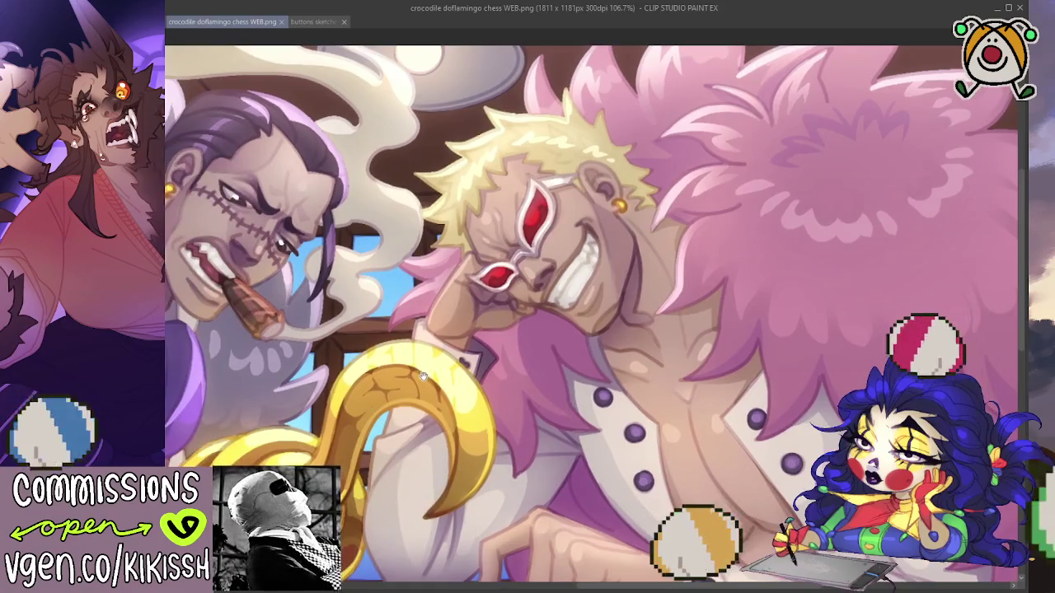
drag(422, 376, 641, 321)
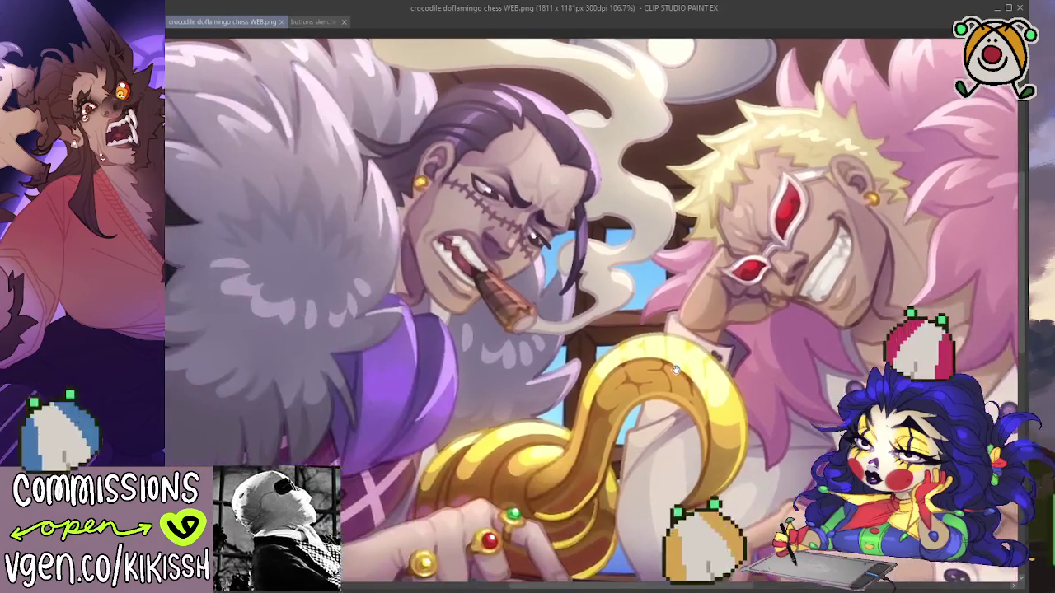
scroll(641, 322, down, 2)
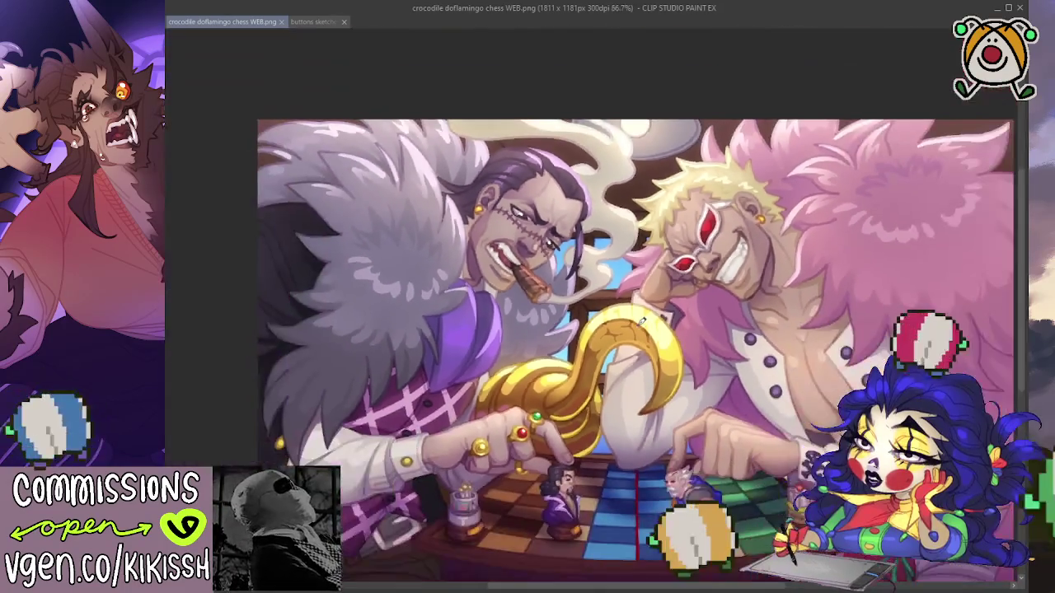
drag(641, 321, 595, 287)
Close the crocodile doflamingo chess WEB.png document tab.
scroll(595, 287, up, 1)
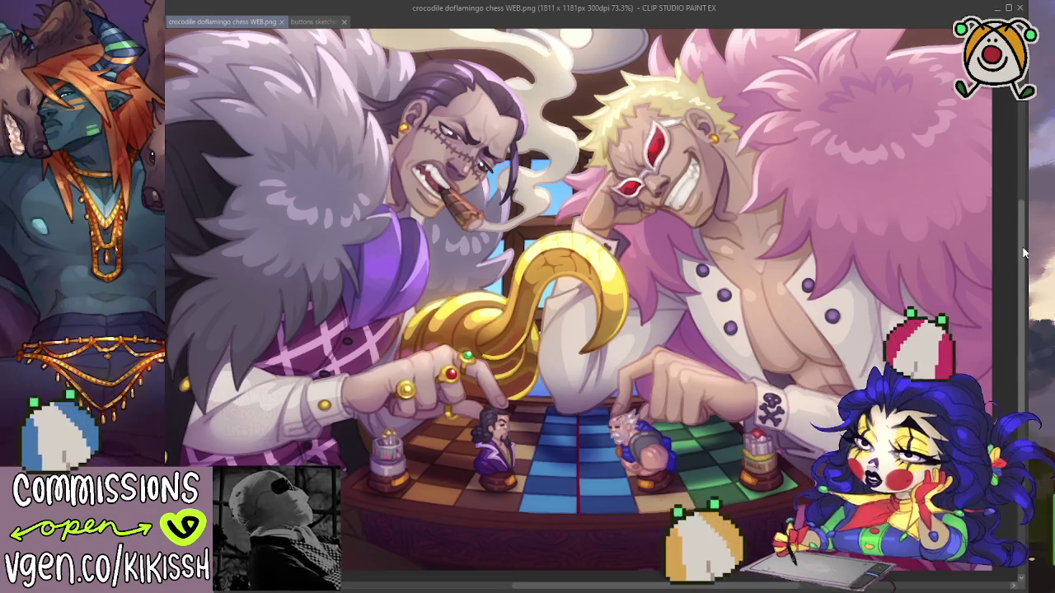
scroll(1025, 258, down, 1)
scroll(1026, 258, up, 1)
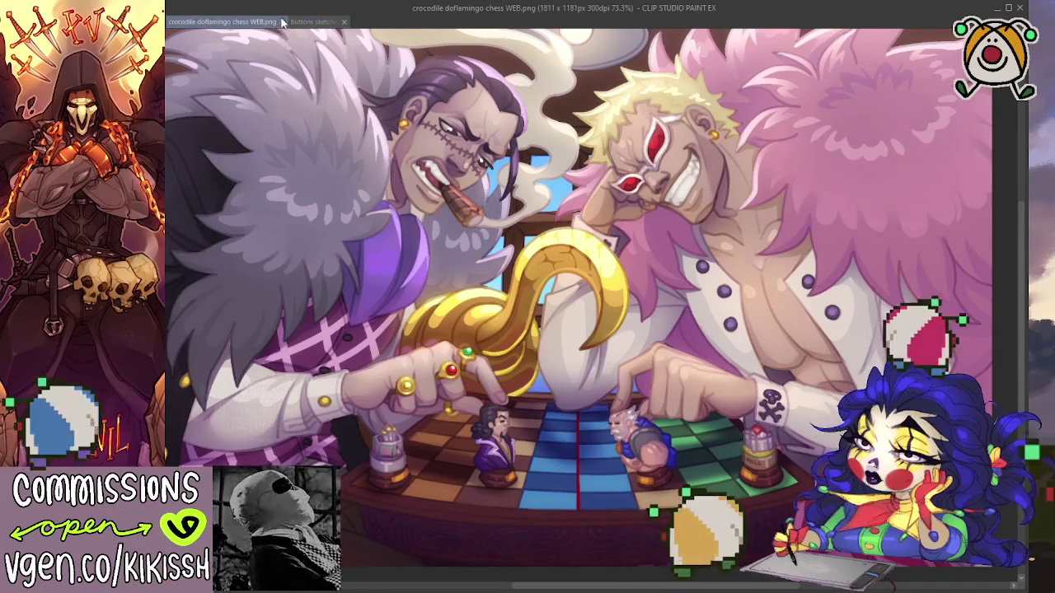
click(281, 22)
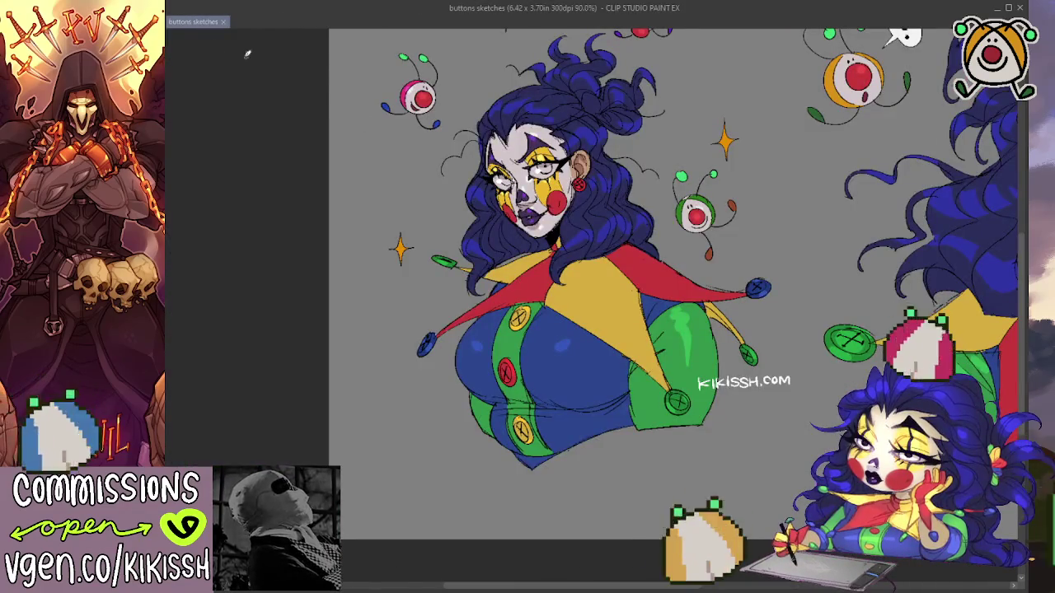
Bring the shoulders into view and ink the left shoulder line curving downward.
scroll(574, 236, up, 1)
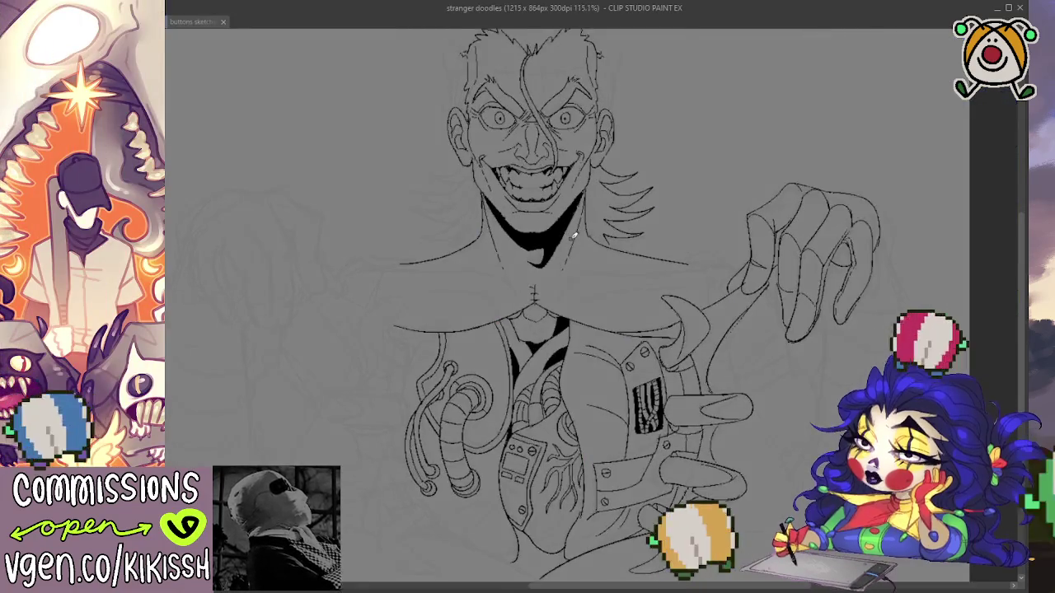
scroll(574, 237, up, 1)
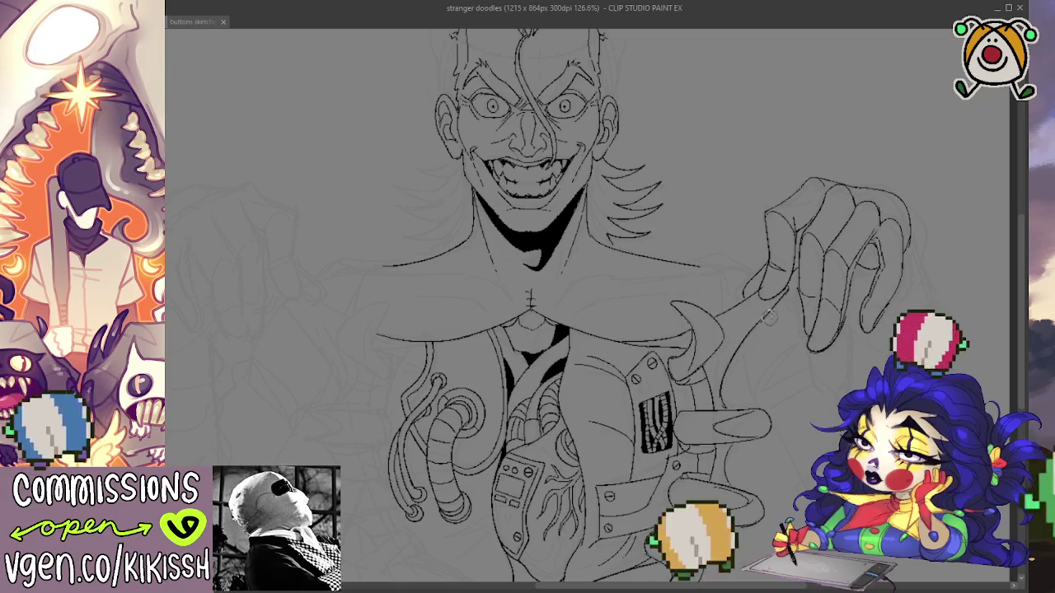
drag(772, 313, 775, 308)
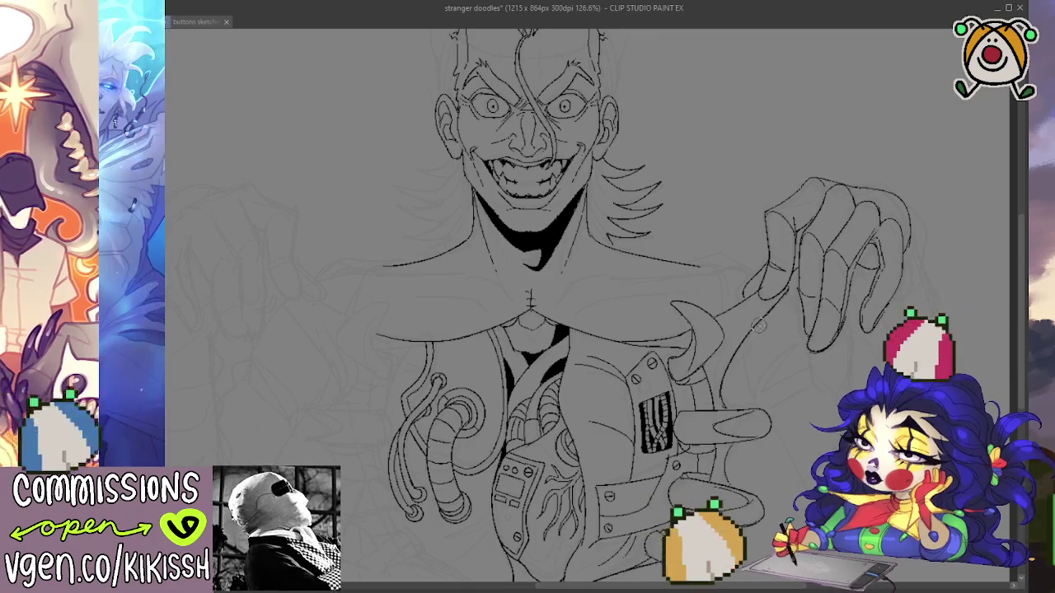
drag(780, 371, 798, 311)
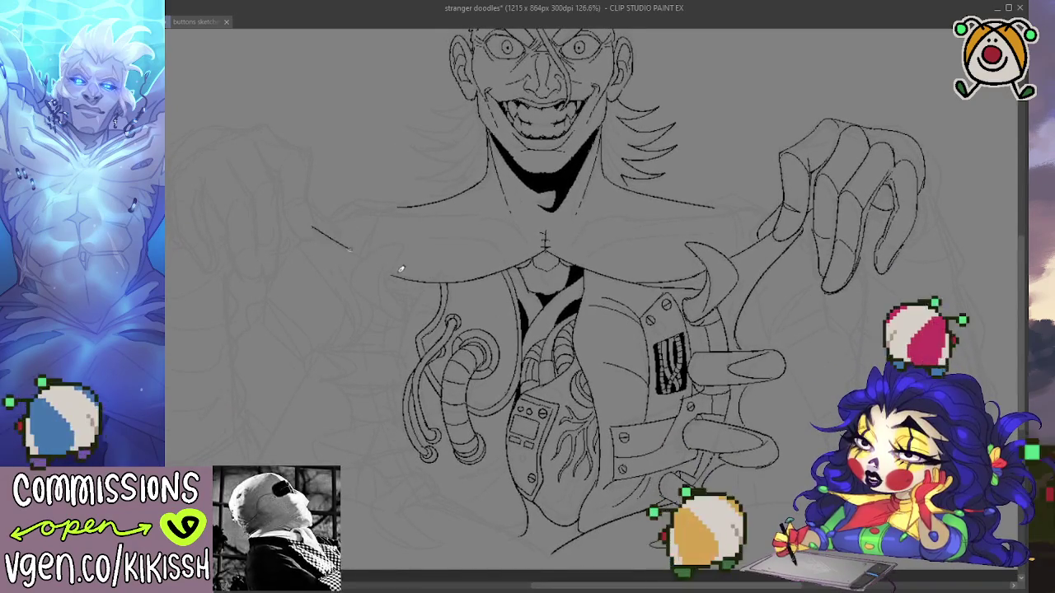
drag(312, 226, 365, 261)
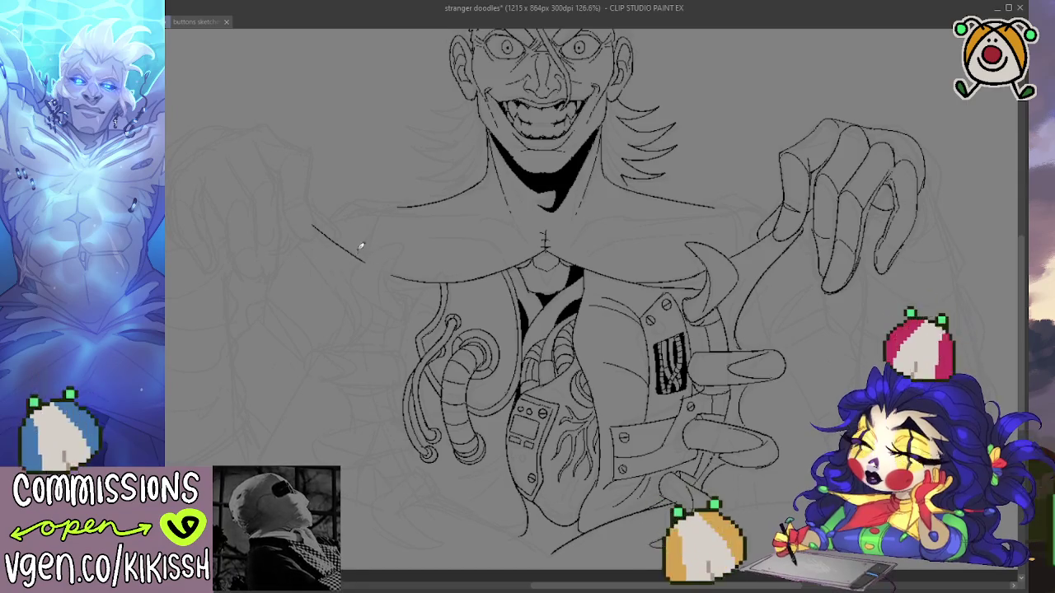
key(ctrl+z)
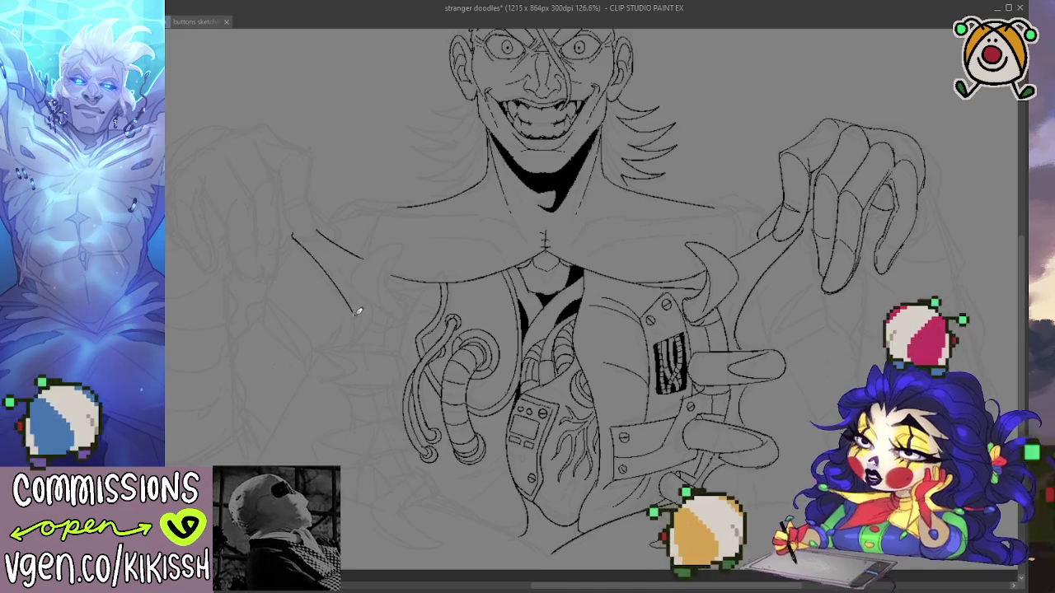
mouse_move(293, 234)
mouse_down()
mouse_move(356, 303)
mouse_move(333, 272)
mouse_up()
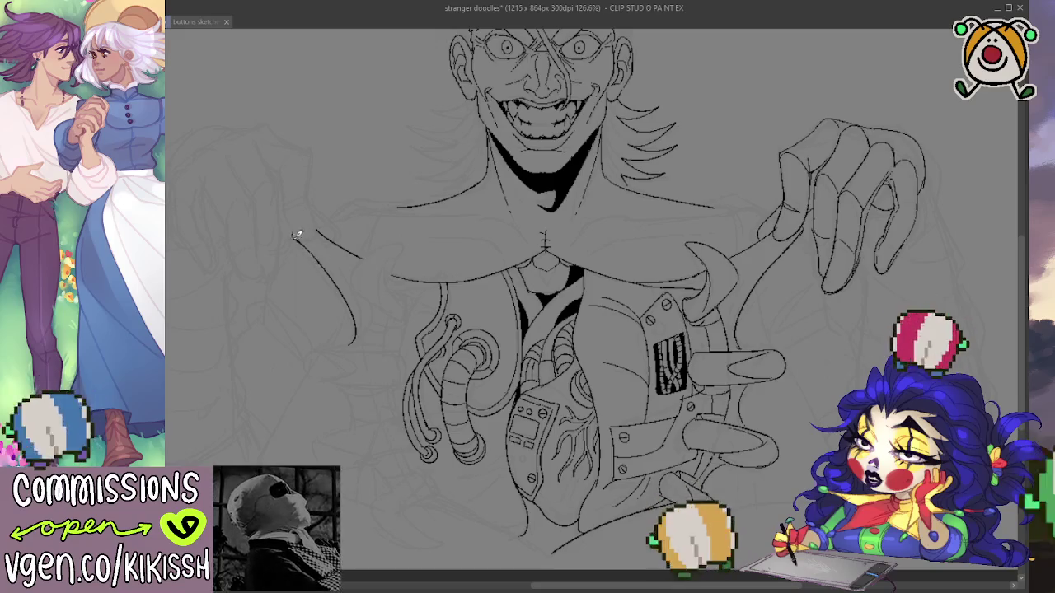
Remove two stray strokes and draw a short hooked line inside the left shoulder.
drag(714, 462, 718, 447)
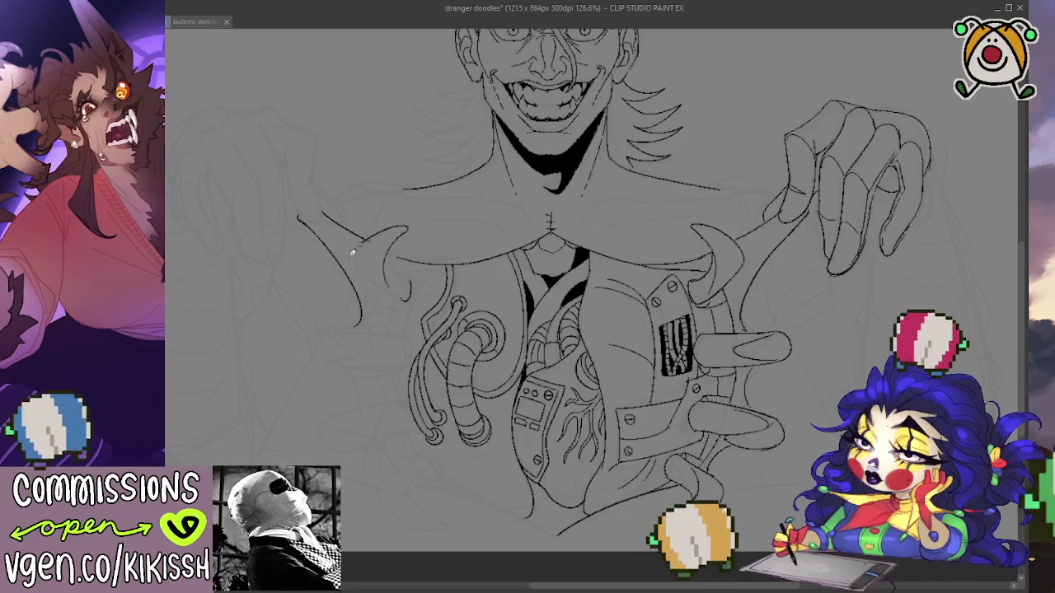
key(ctrl+z)
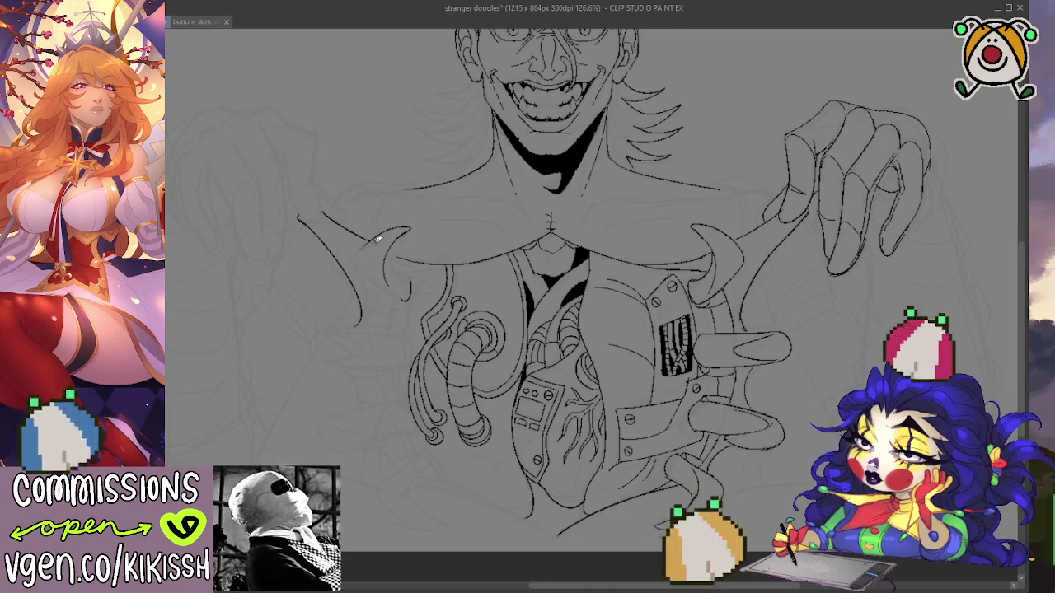
key(ctrl+z)
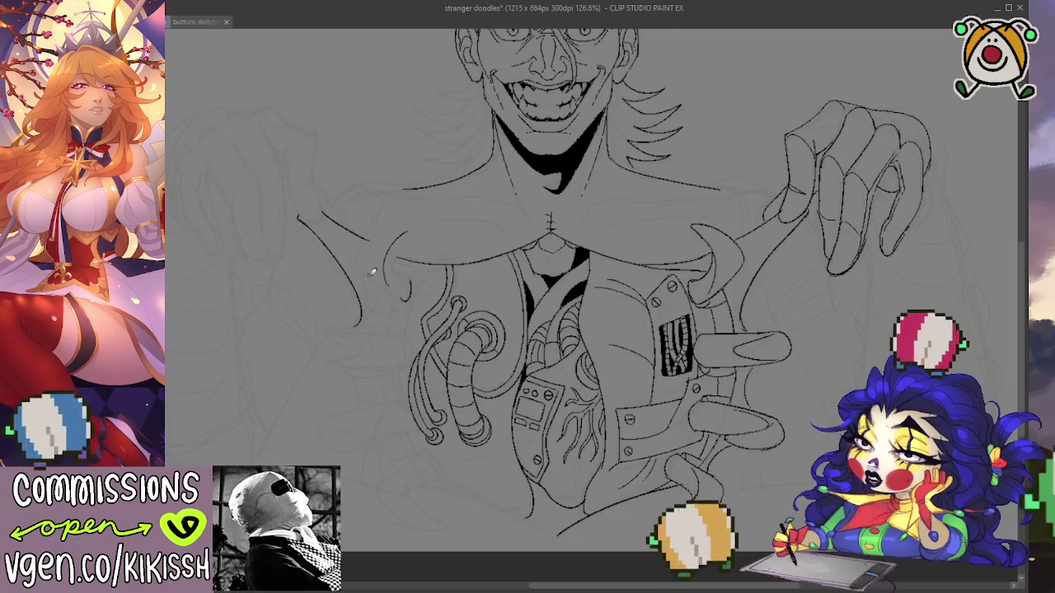
drag(359, 260, 372, 284)
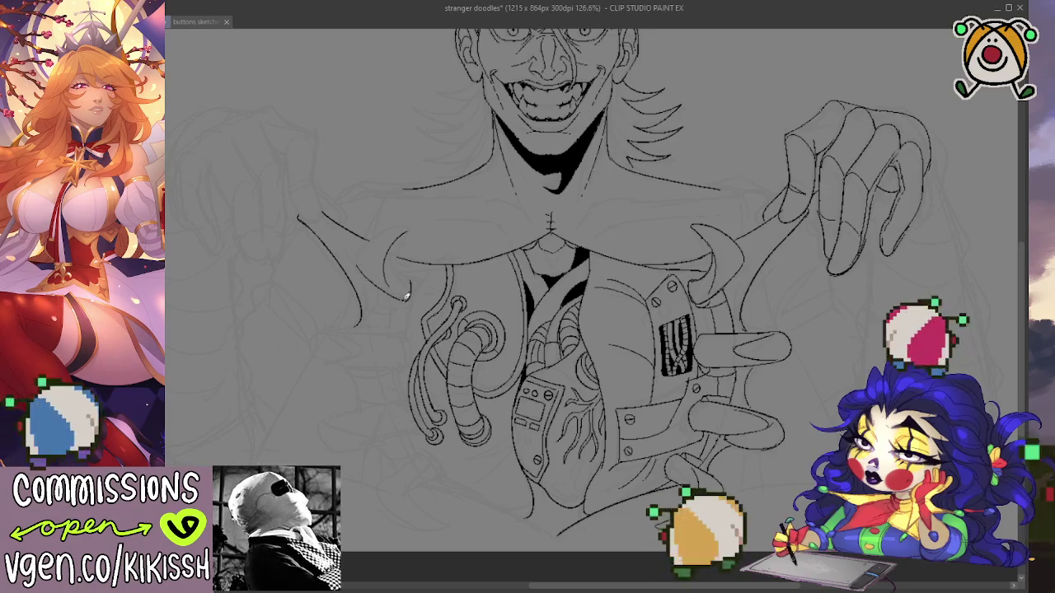
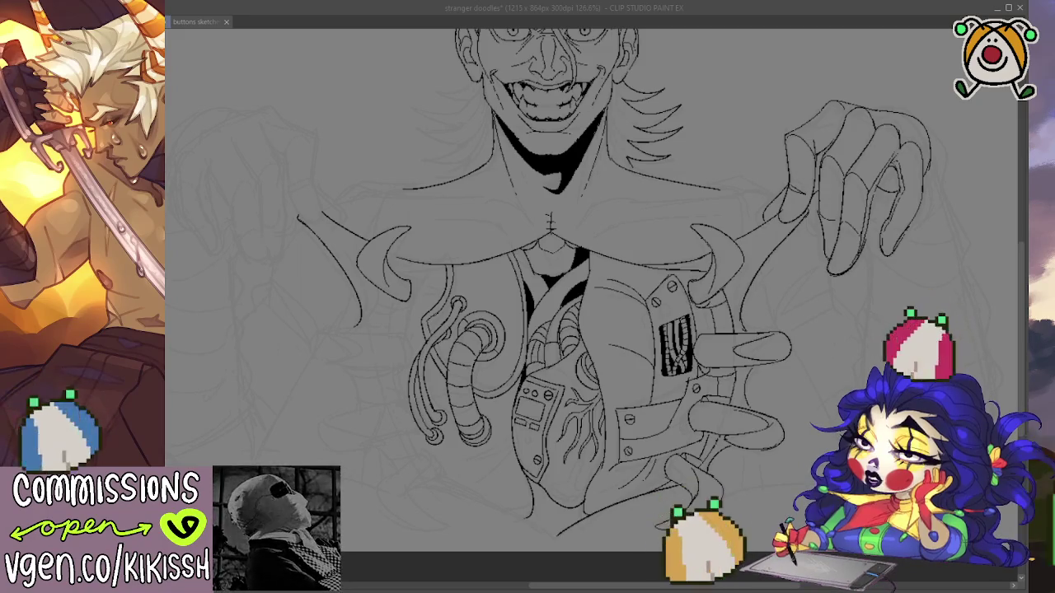
Ink the left rolled cuff's top, bottom and left-end outlines beside the chest tubes.
click(696, 287)
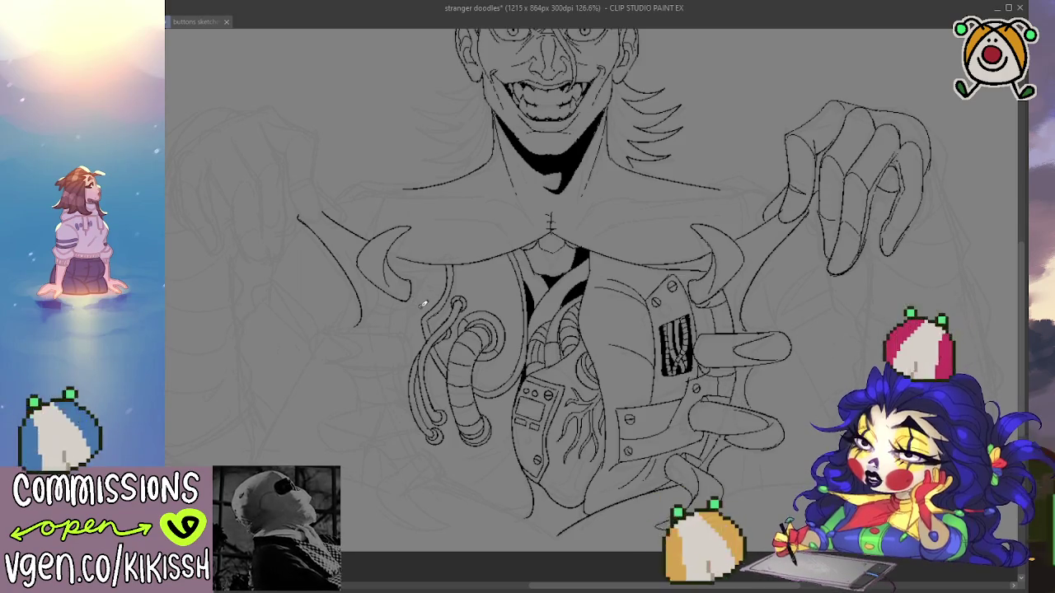
drag(442, 361, 467, 328)
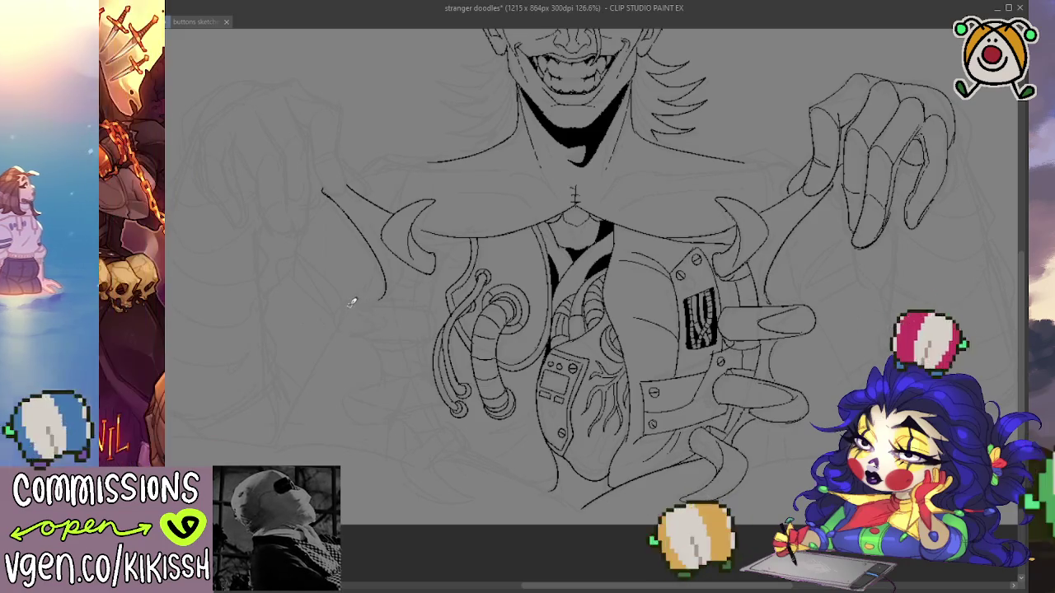
click(360, 305)
drag(357, 306, 427, 309)
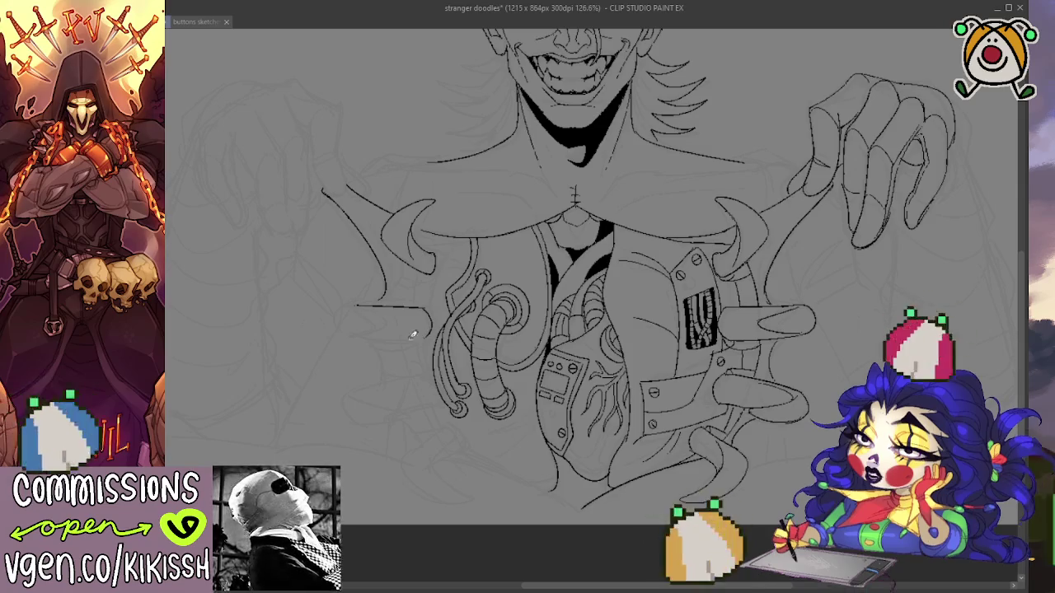
drag(363, 333, 430, 336)
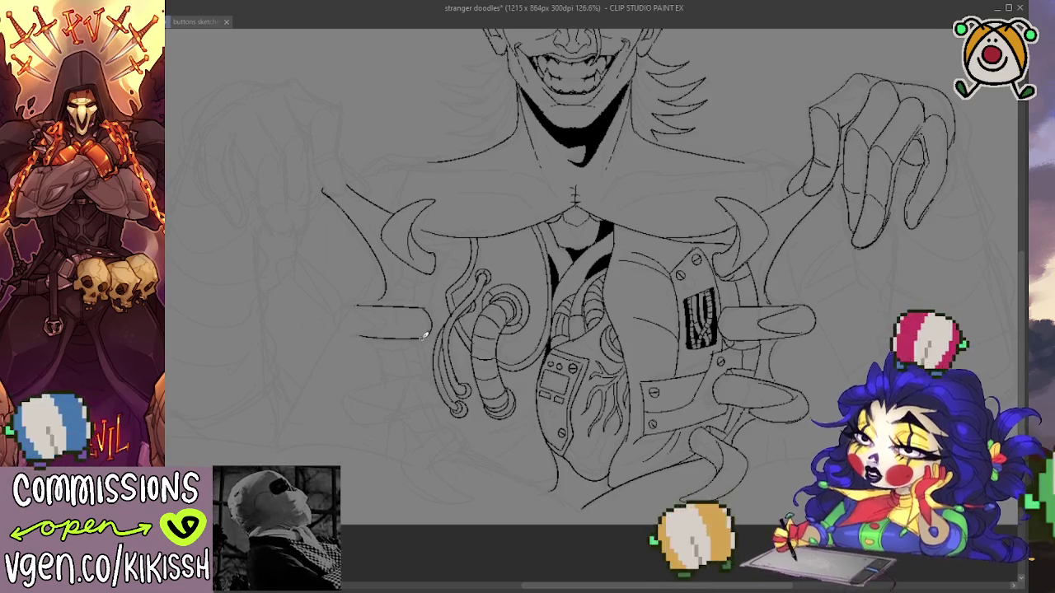
mouse_move(363, 301)
mouse_down()
mouse_move(344, 323)
mouse_move(349, 333)
mouse_up()
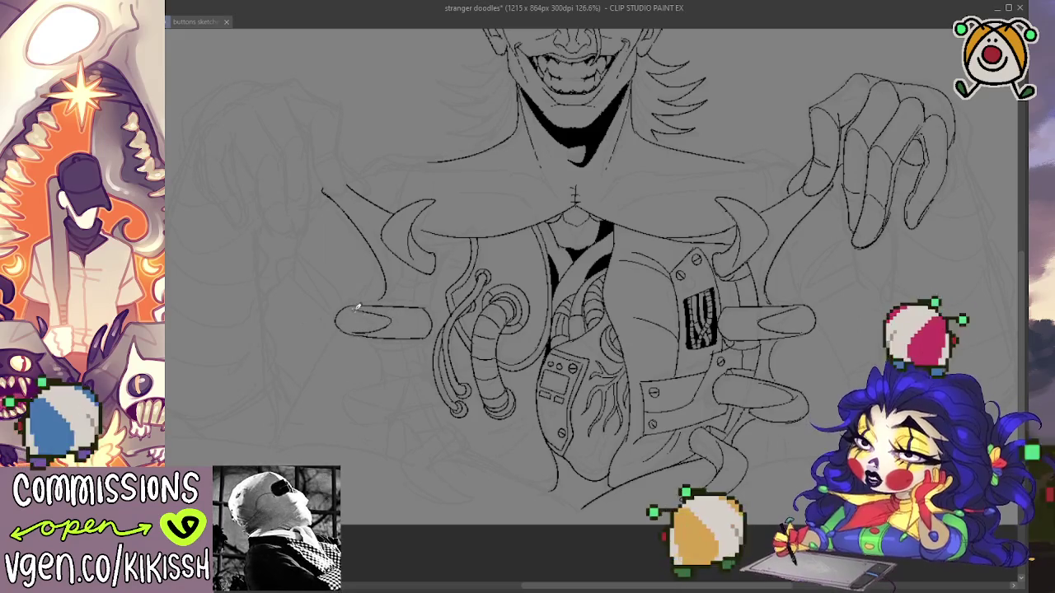
Redraw the claw line left of the tubes, undoing two attempts and settling on a shorter stroke.
drag(438, 408, 478, 383)
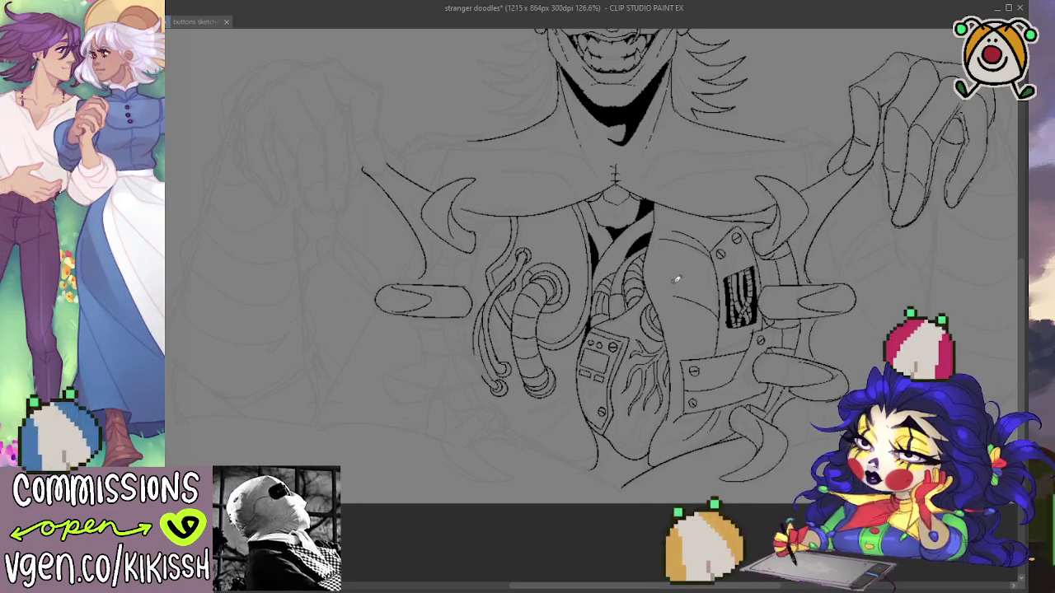
mouse_move(681, 304)
mouse_down()
mouse_move(681, 388)
mouse_move(686, 273)
mouse_up()
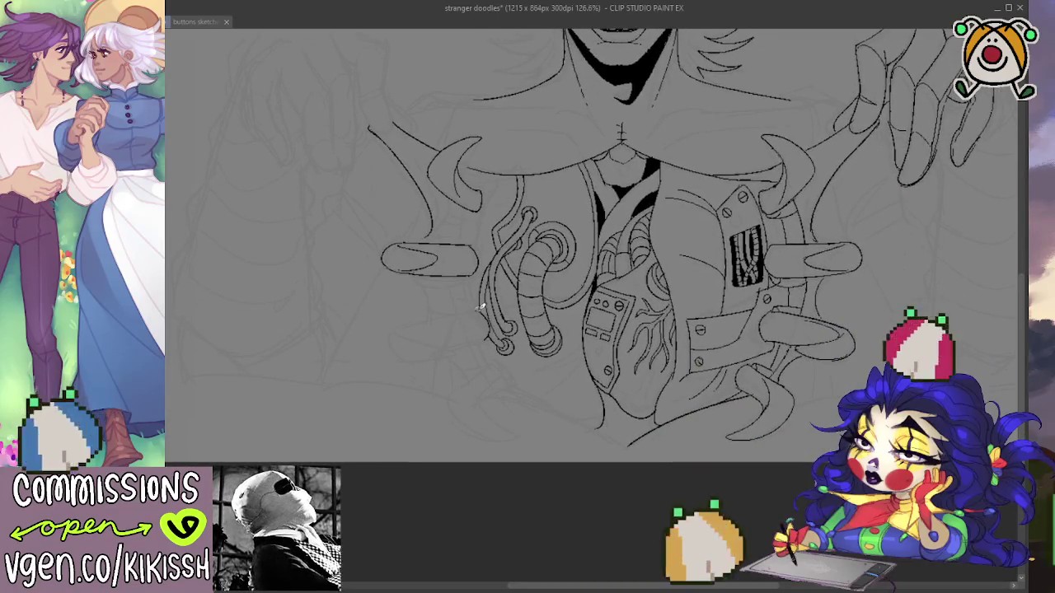
key(ctrl+z)
drag(479, 313, 393, 328)
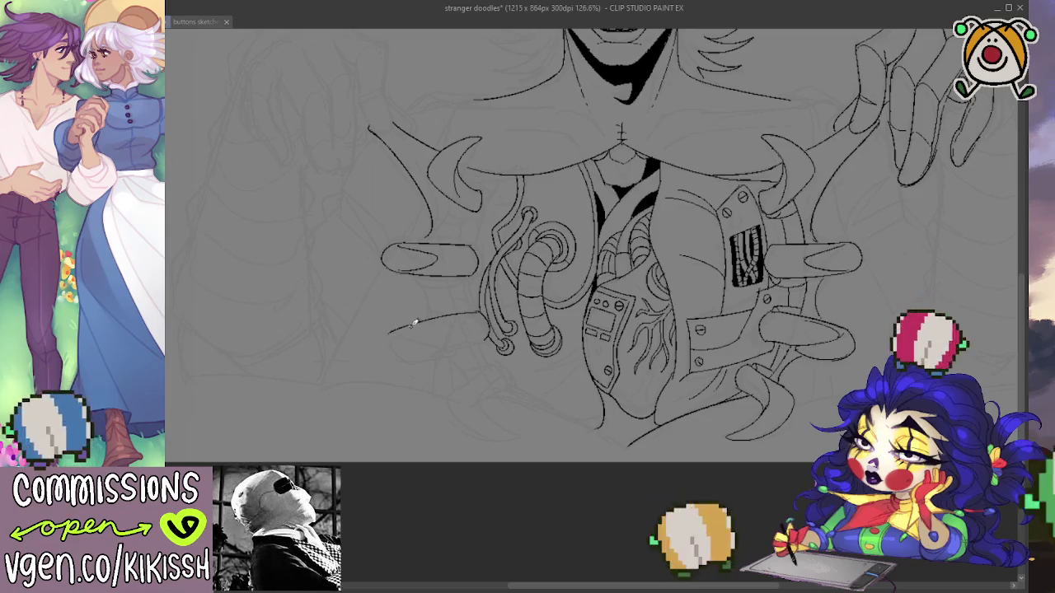
key(ctrl+z)
drag(485, 311, 430, 318)
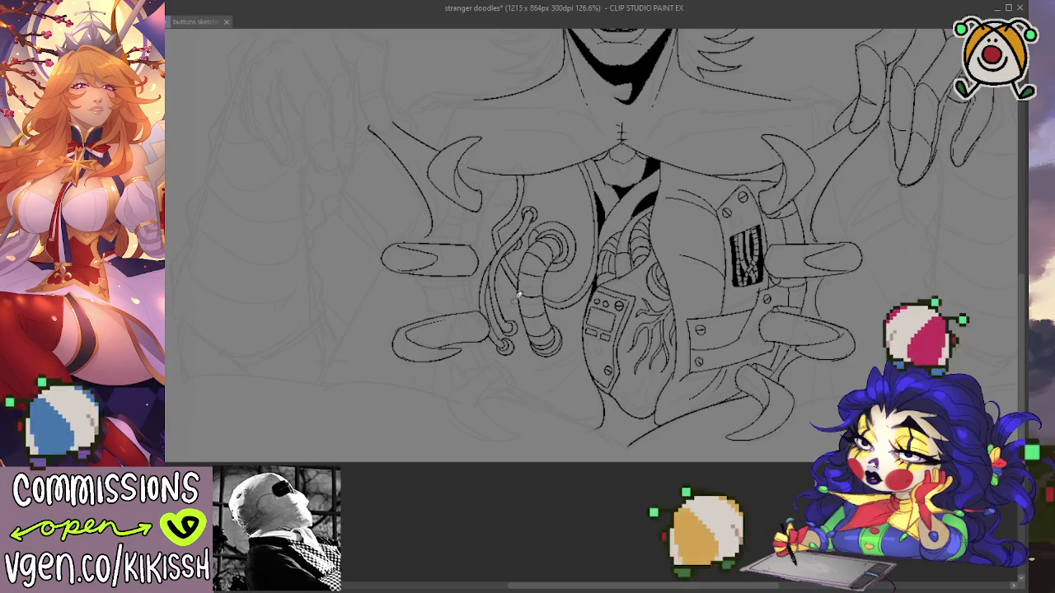
Frame the face and ink the hair outline along the left of the head.
scroll(480, 202, down, 1)
drag(480, 206, 459, 387)
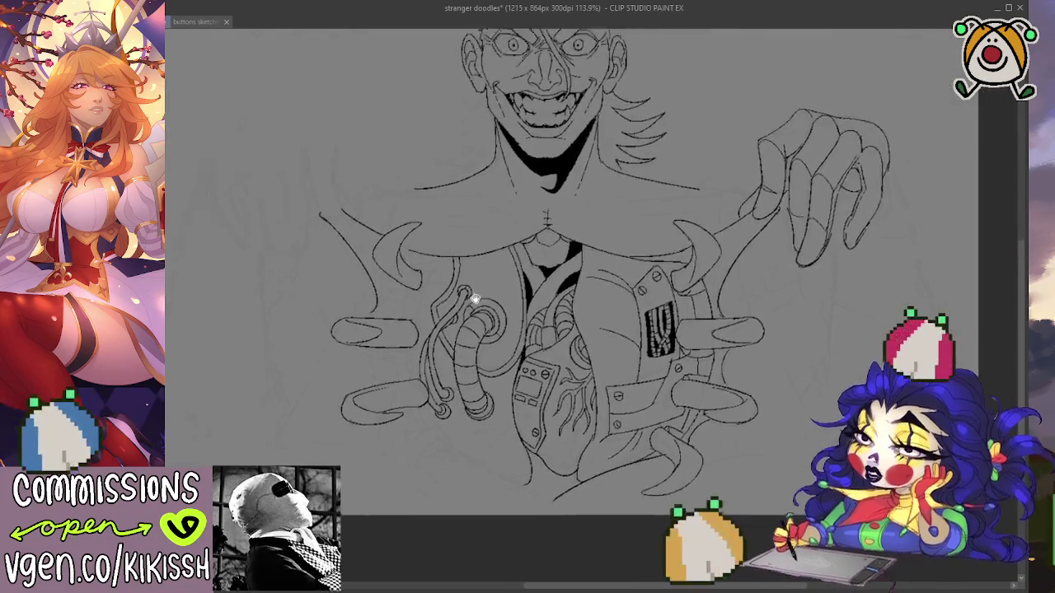
drag(459, 301, 489, 346)
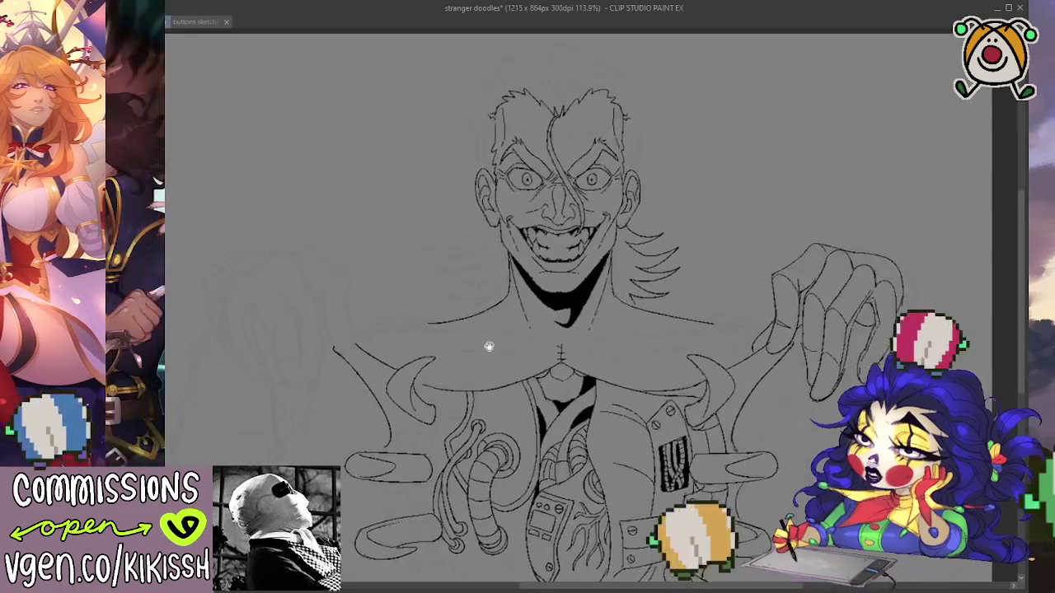
drag(530, 308, 513, 313)
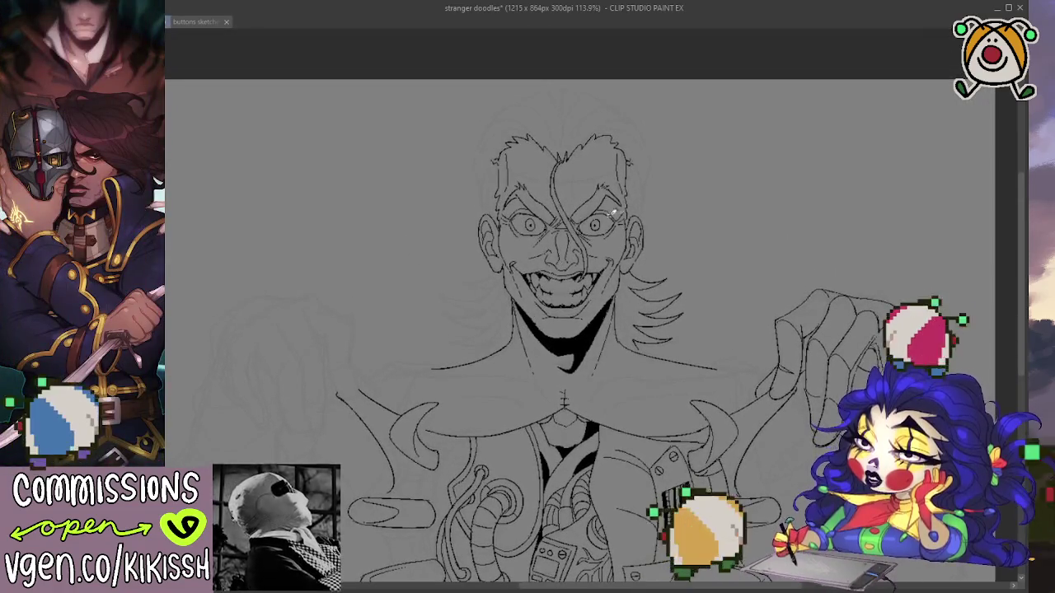
scroll(626, 210, up, 3)
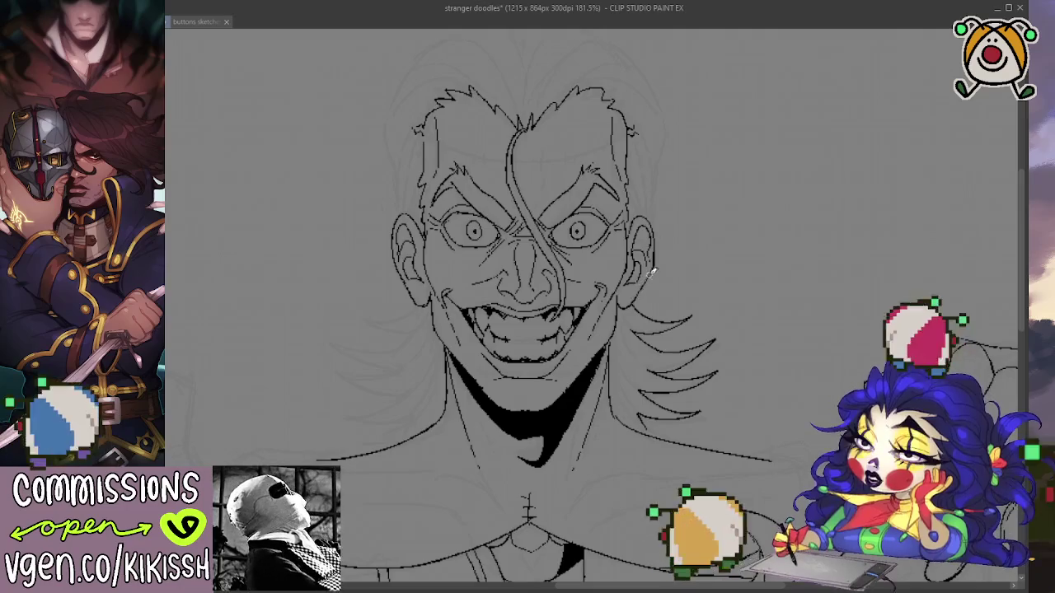
drag(676, 265, 680, 304)
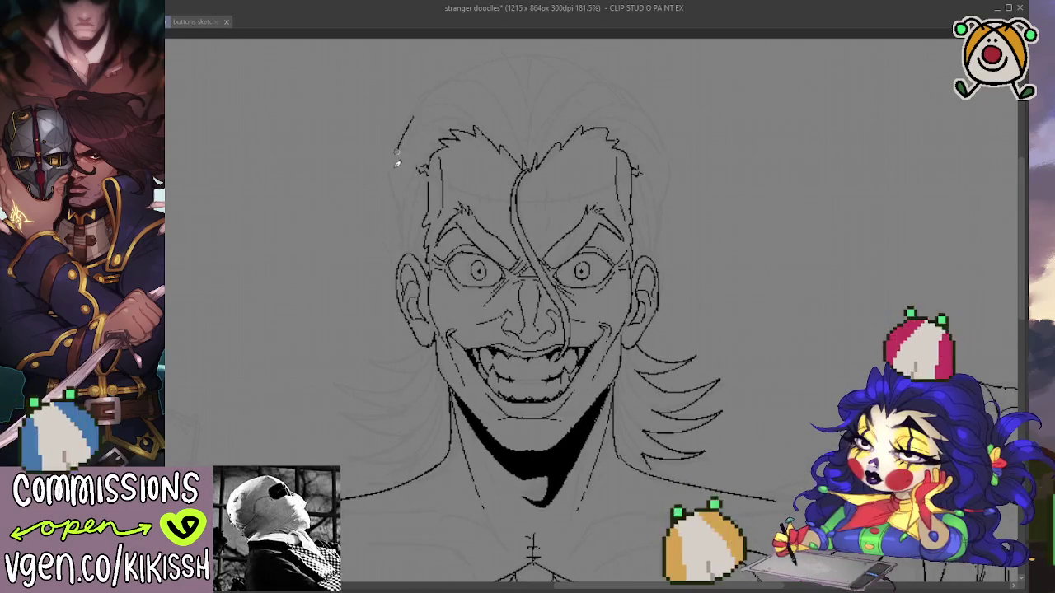
drag(404, 130, 405, 206)
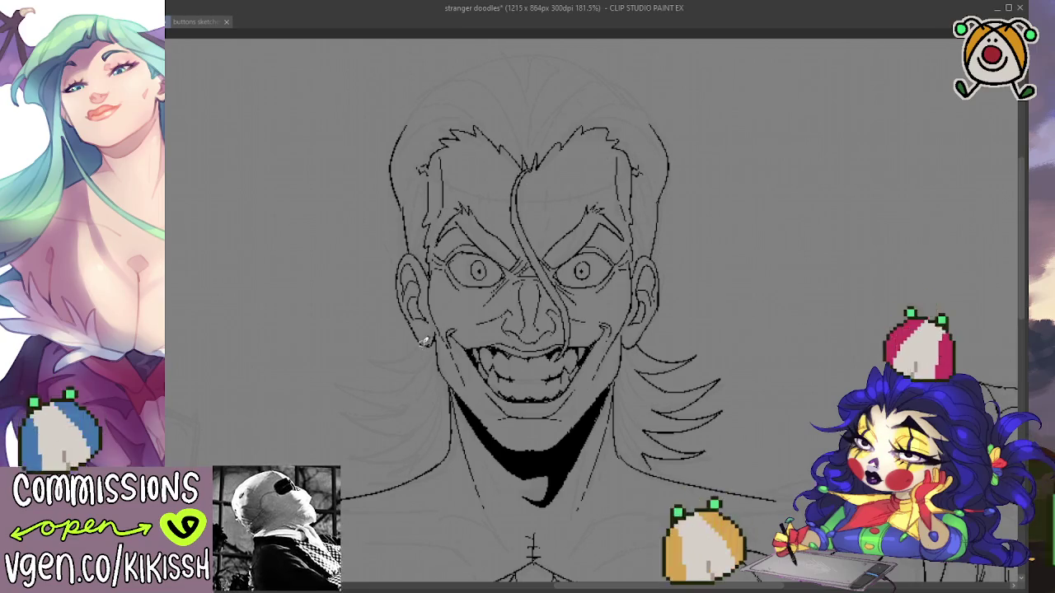
Add four curved hair strands left of the ear, jaw and neck.
drag(420, 370, 364, 362)
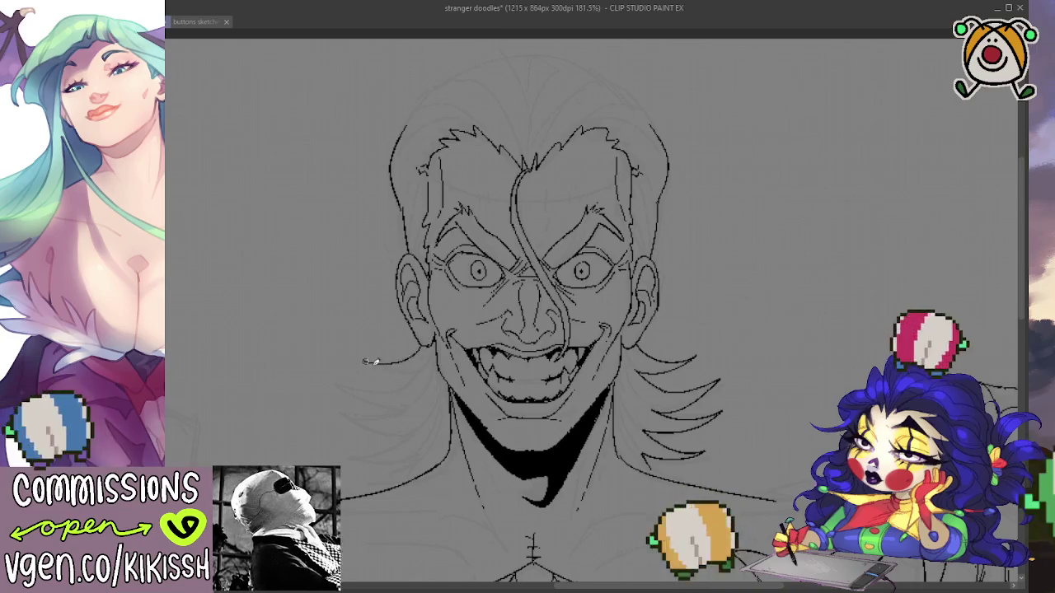
drag(422, 385, 334, 381)
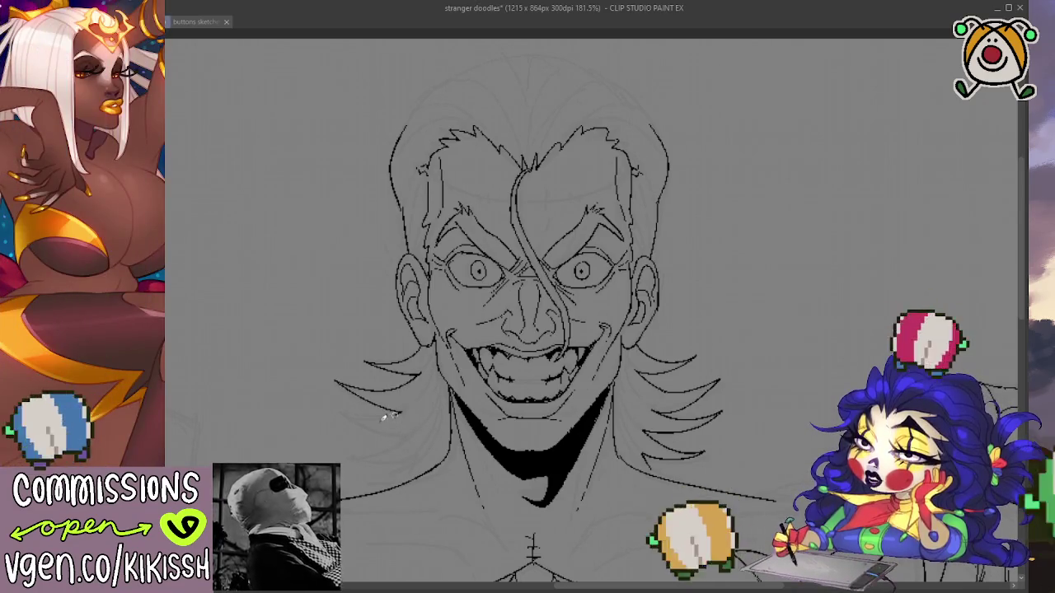
drag(339, 407, 412, 434)
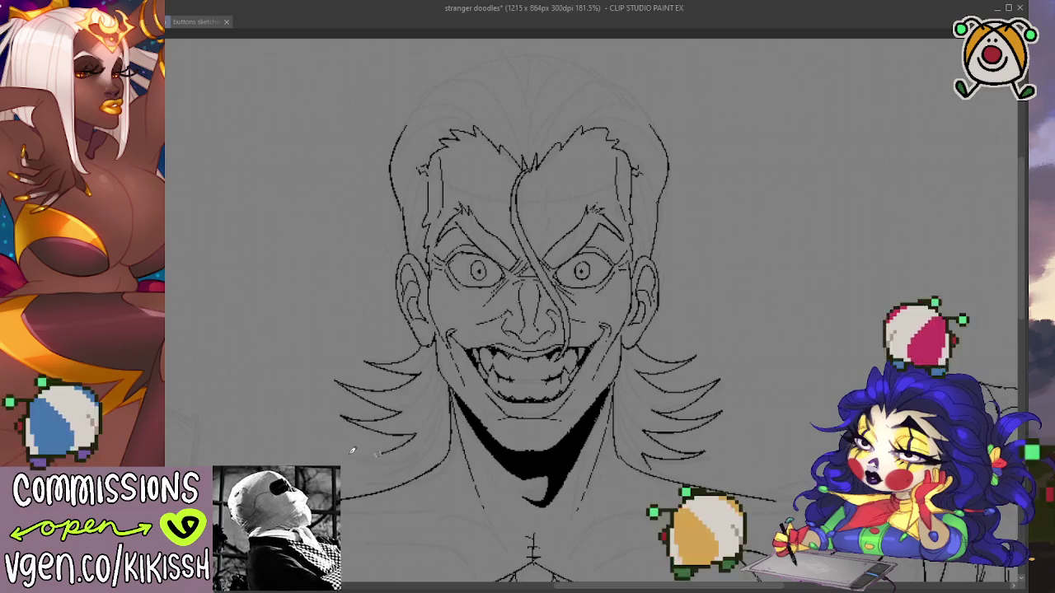
drag(345, 451, 420, 464)
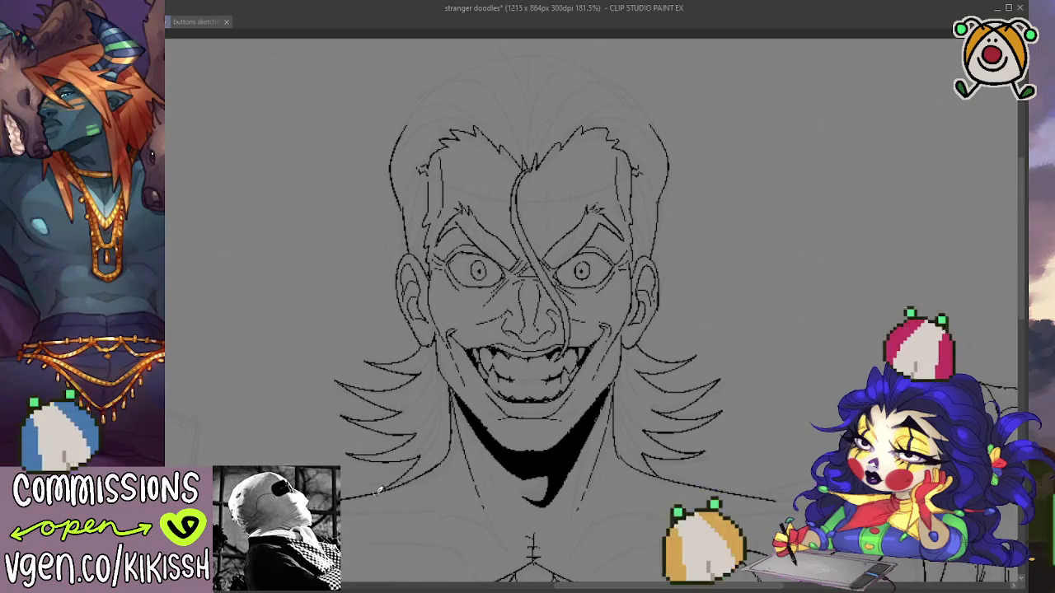
mouse_move(632, 425)
mouse_down()
mouse_move(659, 416)
mouse_move(645, 192)
mouse_up()
scroll(659, 416, down, 3)
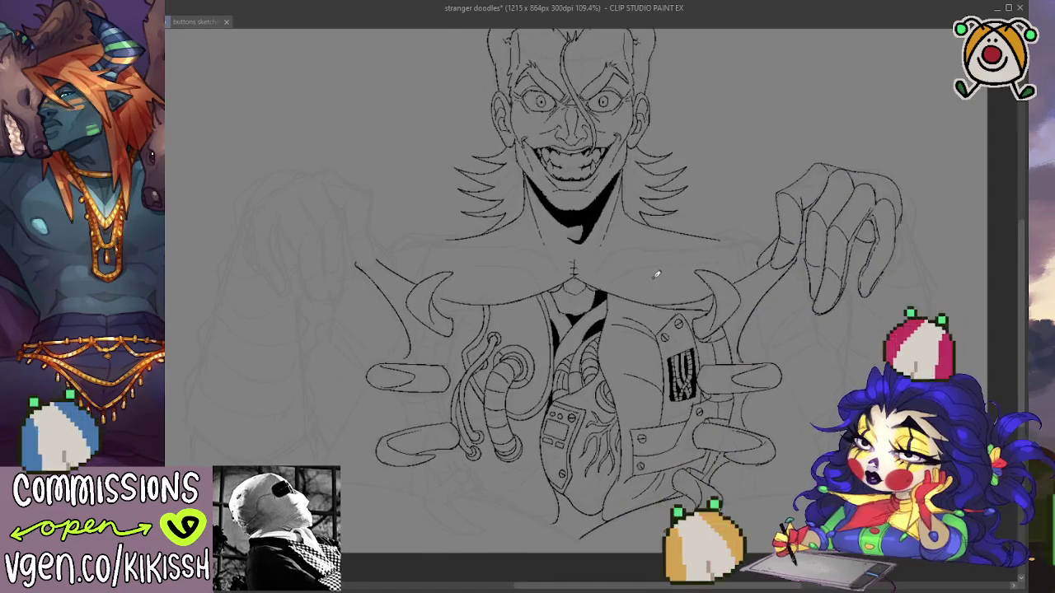
drag(652, 280, 649, 287)
drag(649, 298, 651, 292)
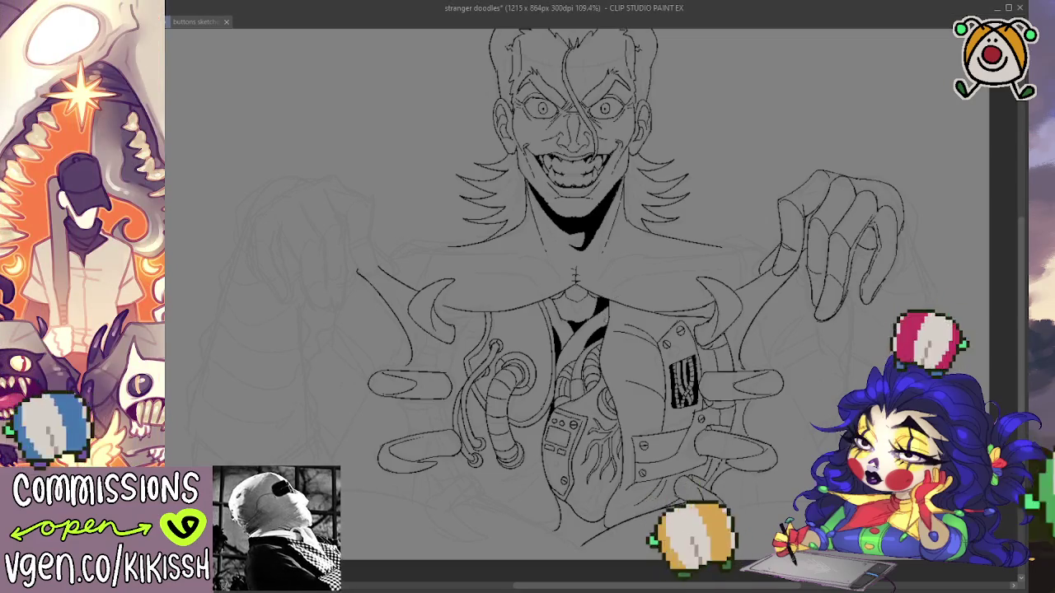
scroll(626, 284, down, 2)
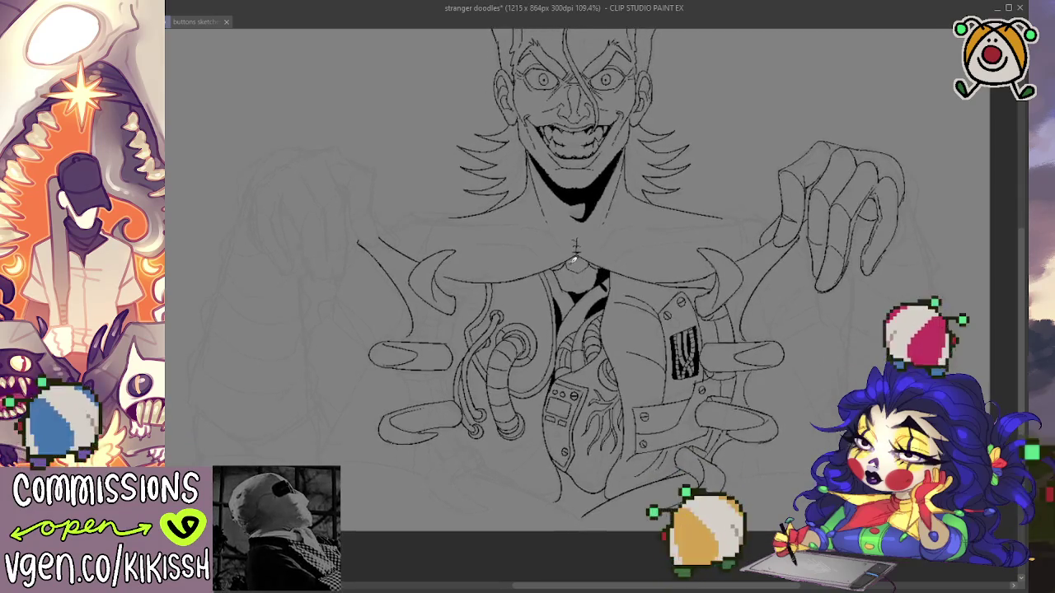
scroll(600, 253, up, 2)
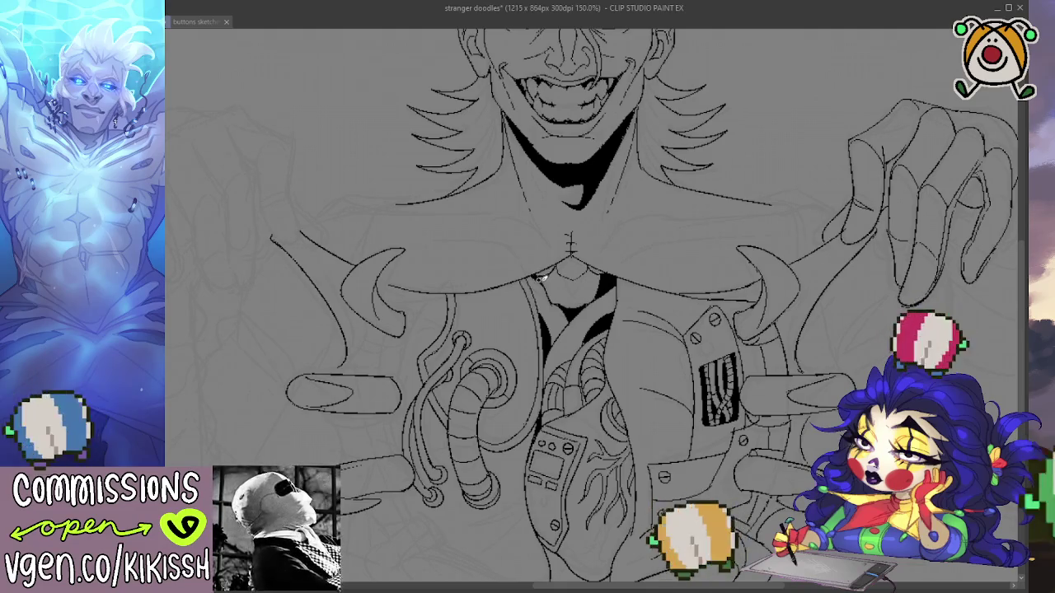
key(ctrl+alt+0)
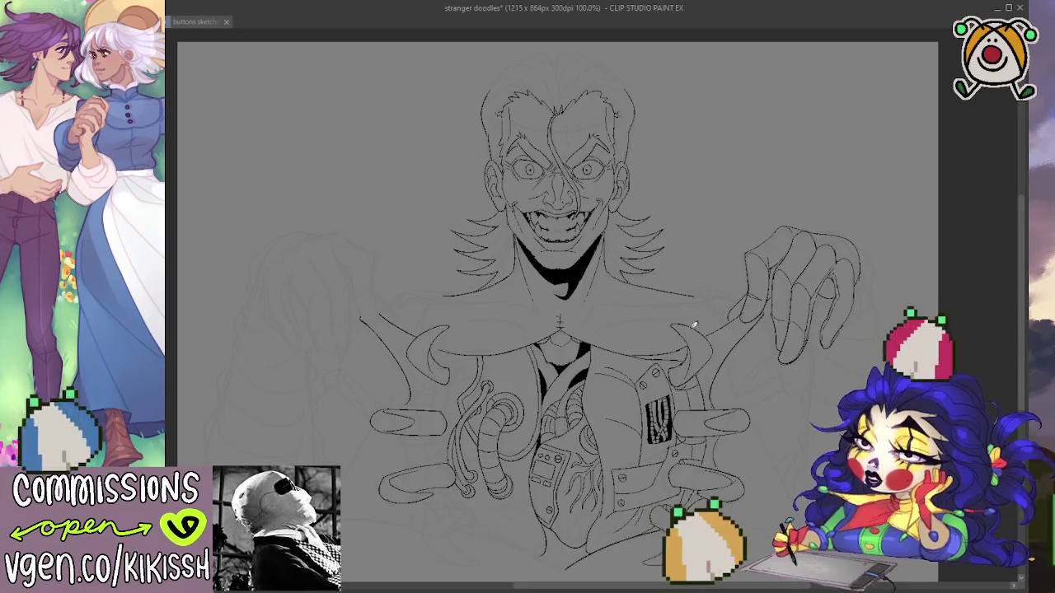
scroll(697, 314, up, 3)
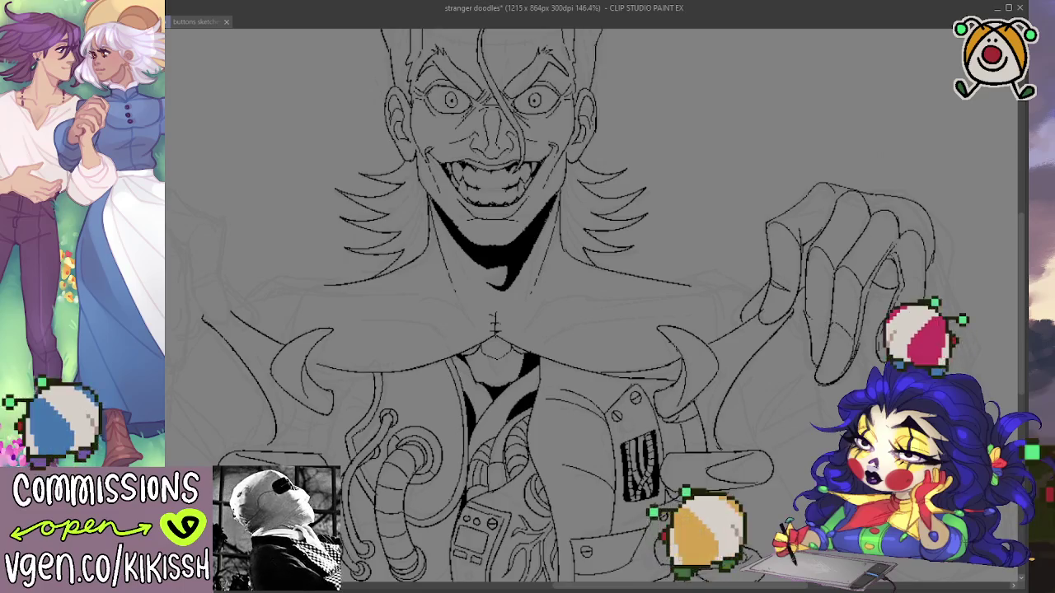
Redraw the upper-right outline of the clawed hand over the sketch.
drag(899, 349, 883, 323)
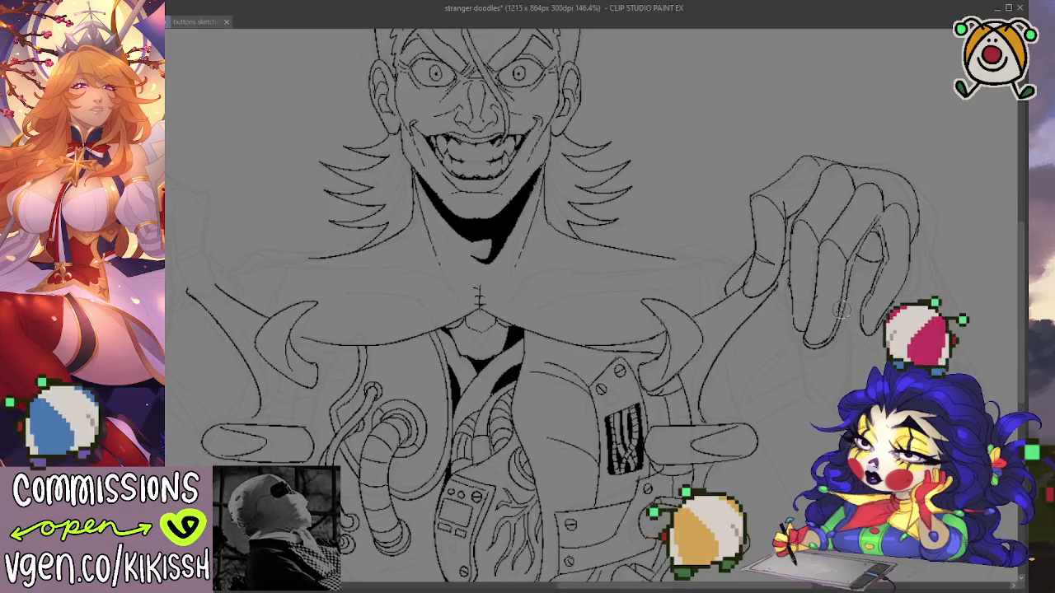
scroll(840, 309, down, 1)
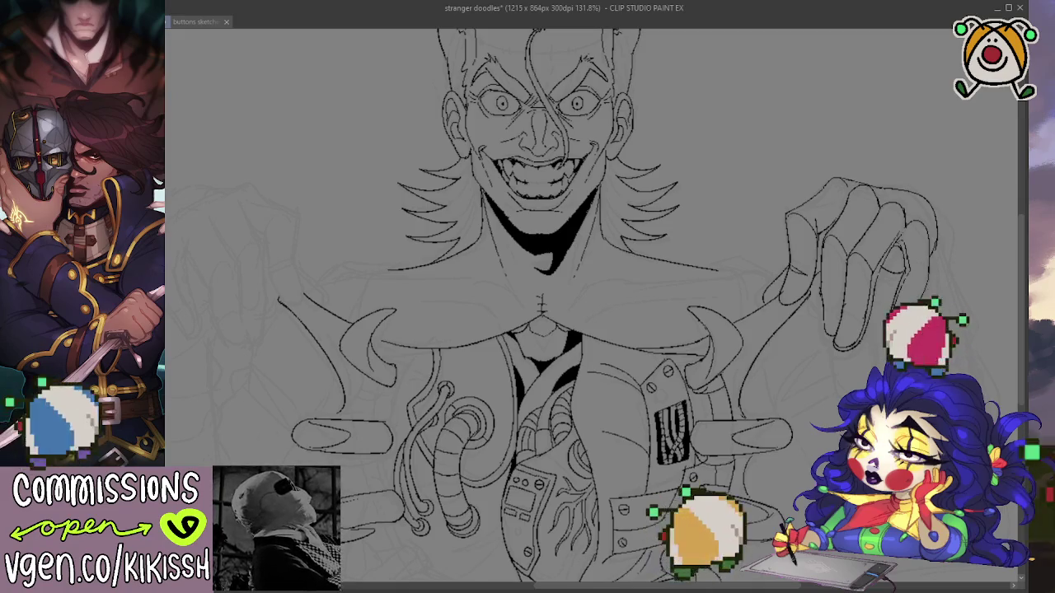
scroll(814, 276, up, 1)
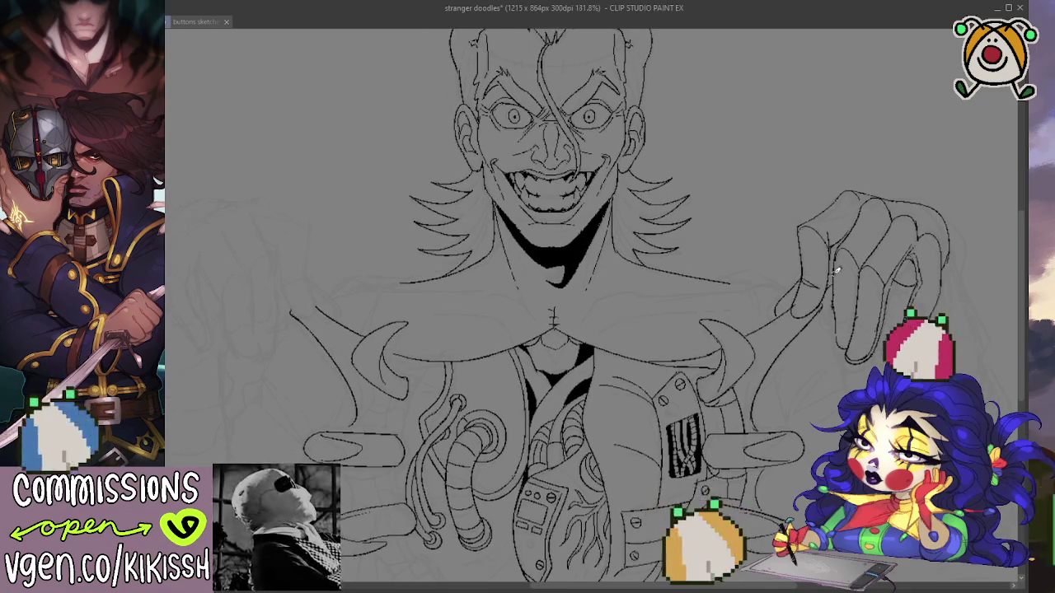
scroll(814, 276, up, 1)
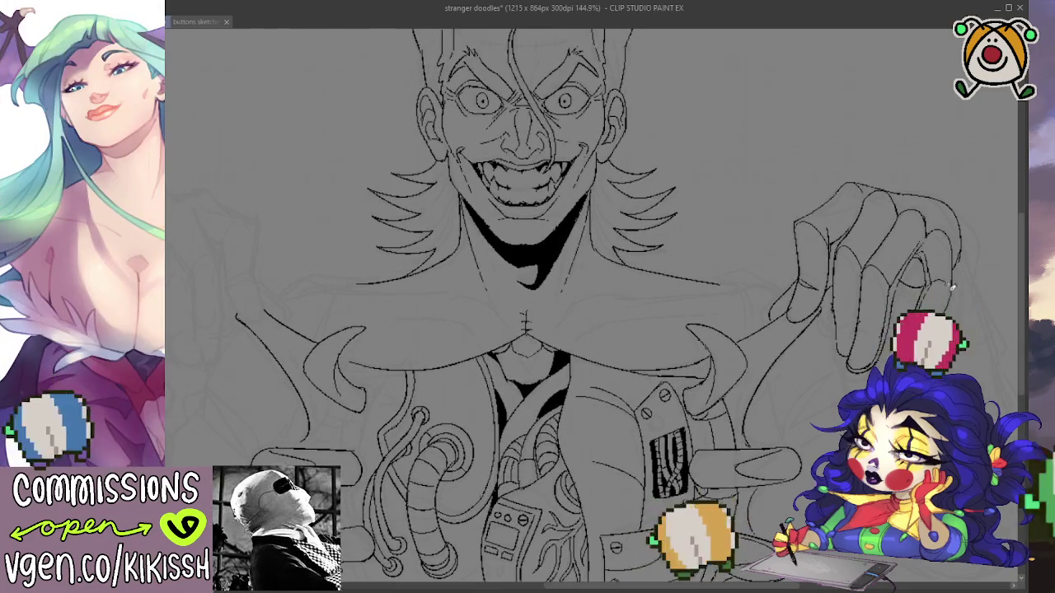
drag(952, 287, 915, 220)
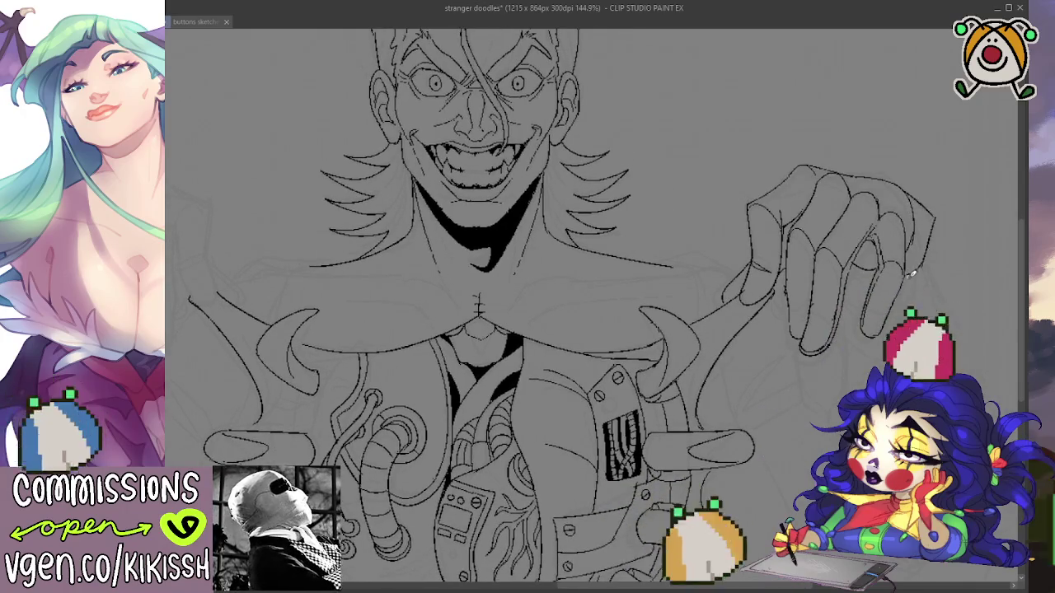
drag(910, 189, 927, 247)
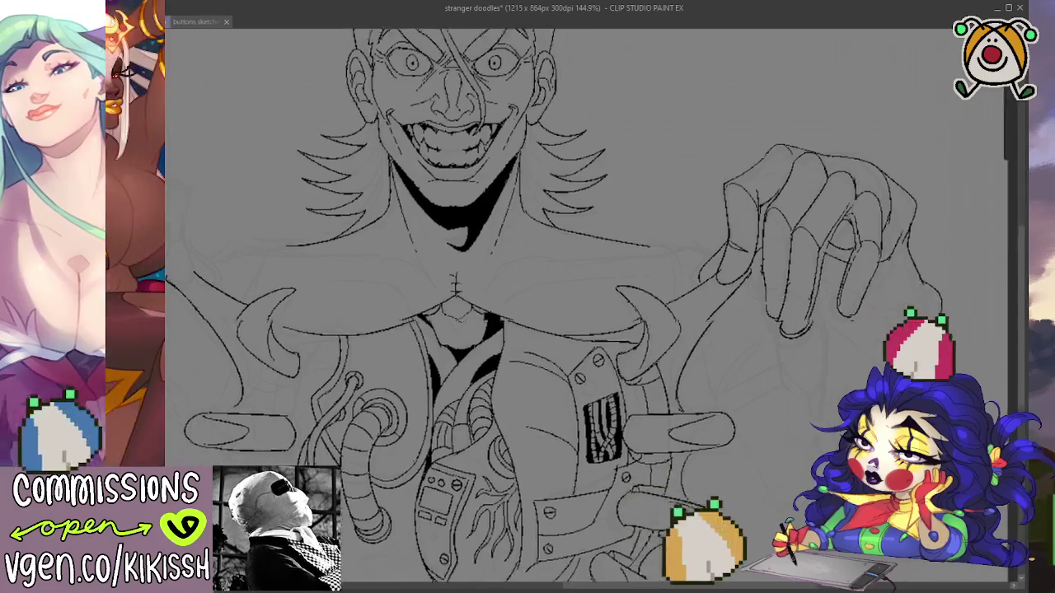
drag(963, 330, 895, 261)
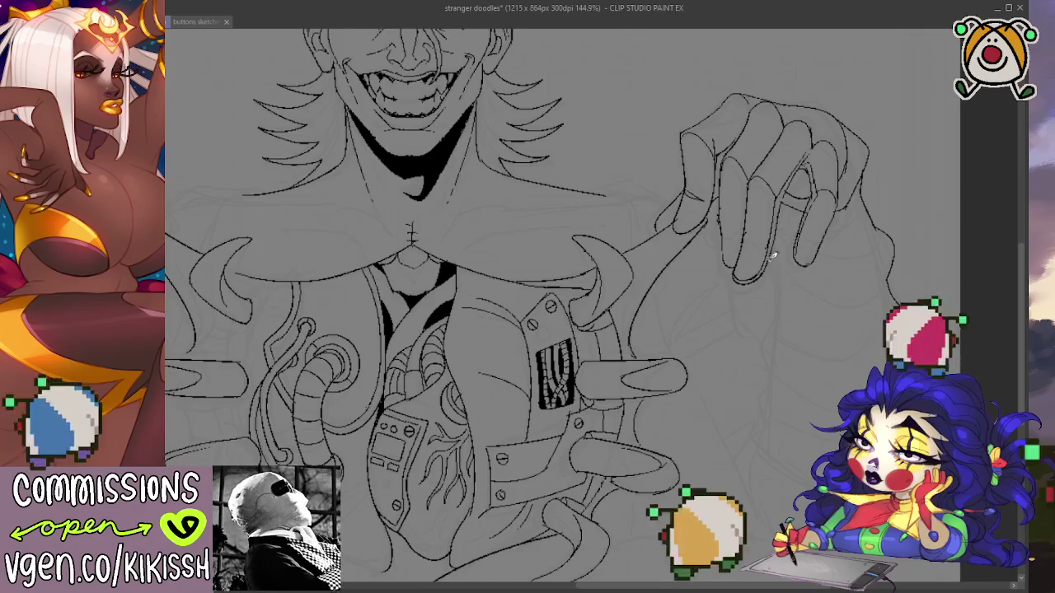
Ink a line down from the fingertip and the rolled sleeve cuff under the right hand.
mouse_move(773, 264)
mouse_down()
mouse_move(760, 415)
mouse_move(775, 466)
mouse_up()
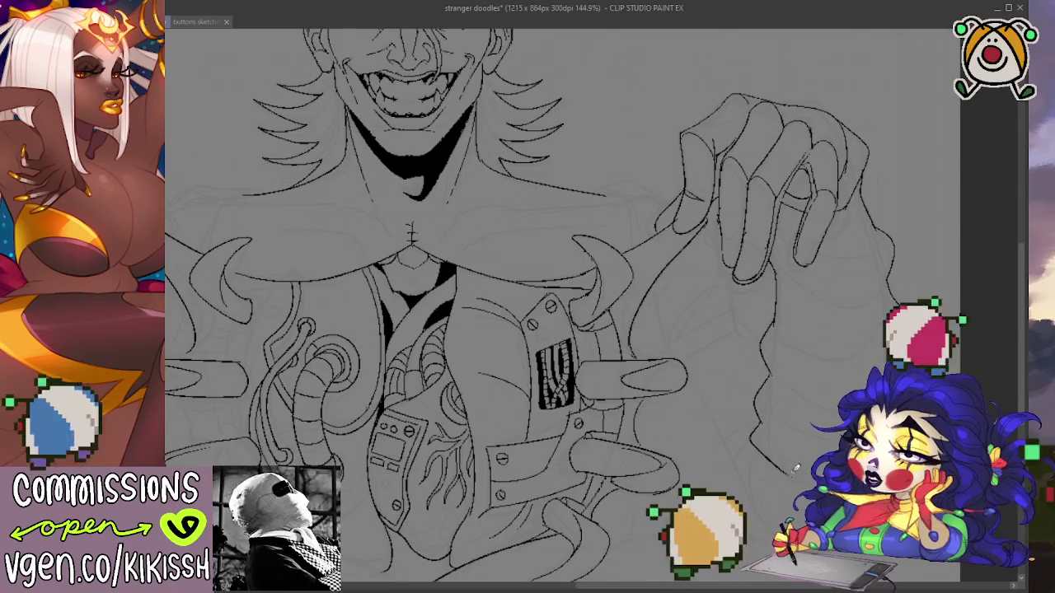
drag(795, 468, 814, 486)
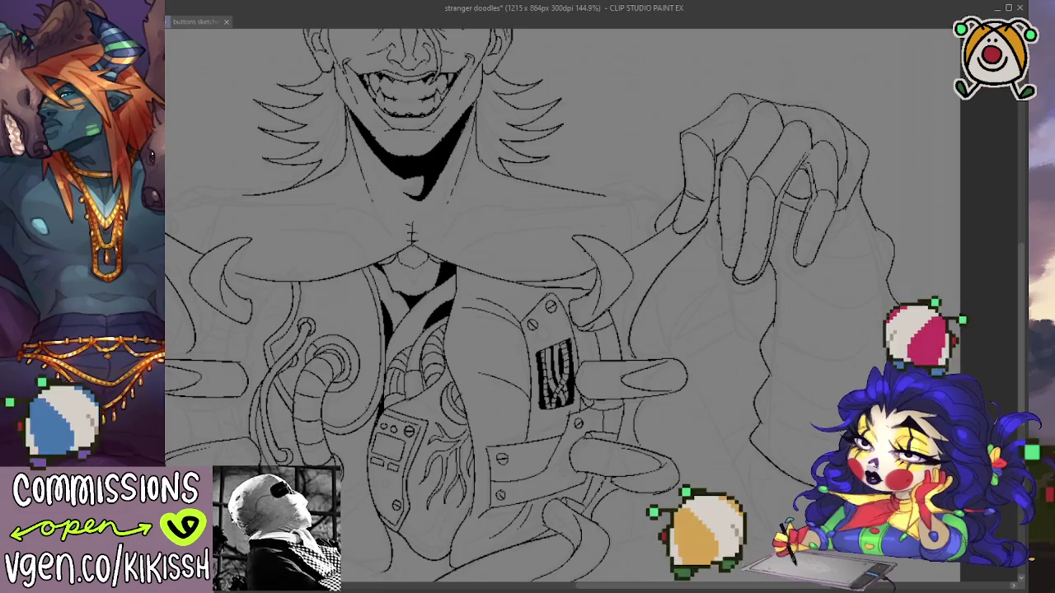
drag(527, 330, 552, 365)
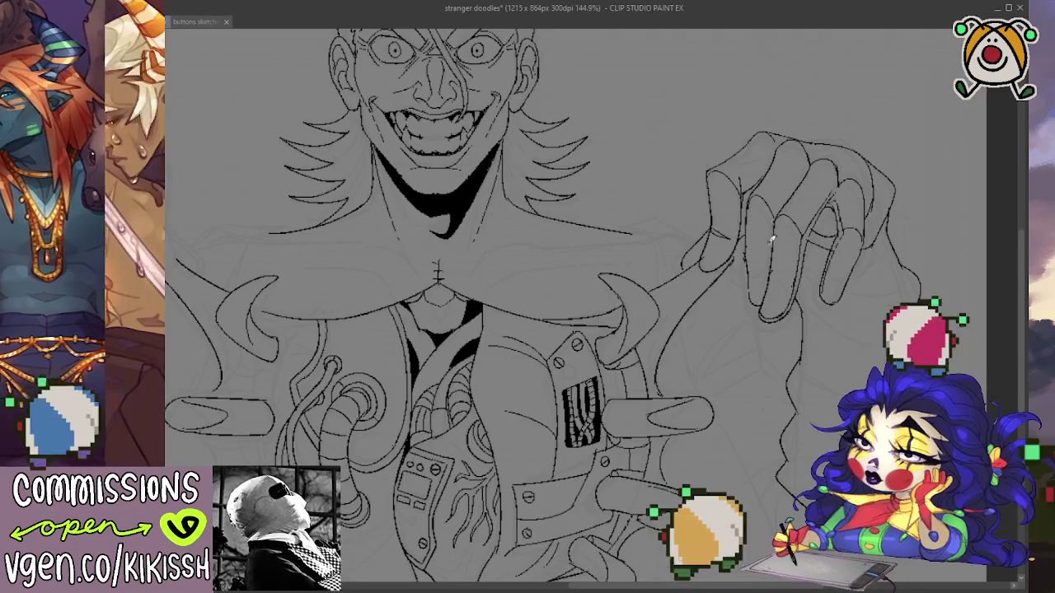
drag(749, 273, 719, 216)
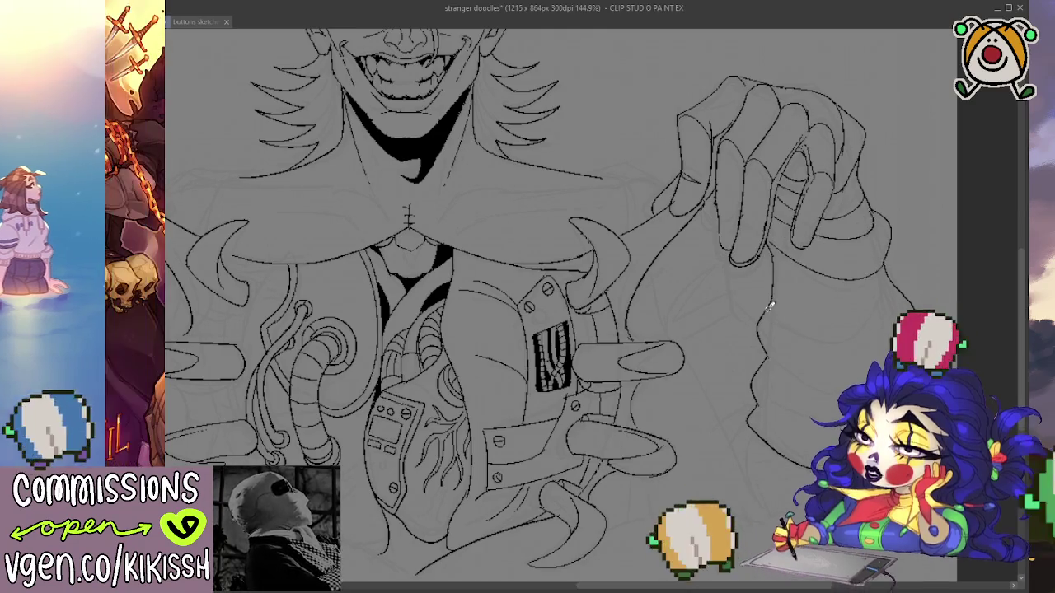
drag(787, 329, 874, 339)
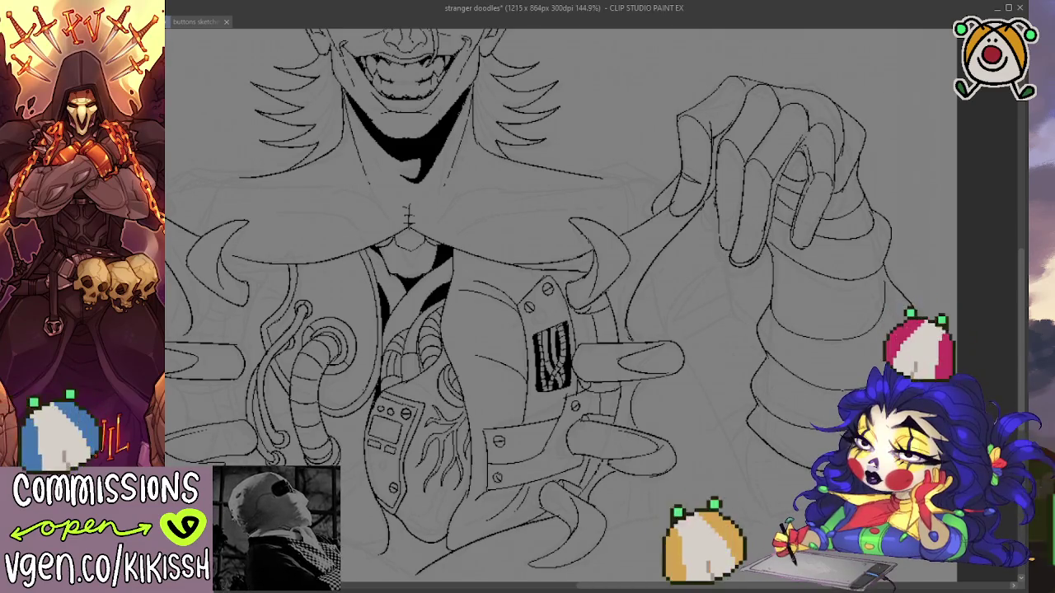
Zoom out to check the torso and save the drawing with Ctrl+S.
scroll(686, 308, down, 2)
scroll(685, 308, down, 2)
scroll(706, 348, down, 2)
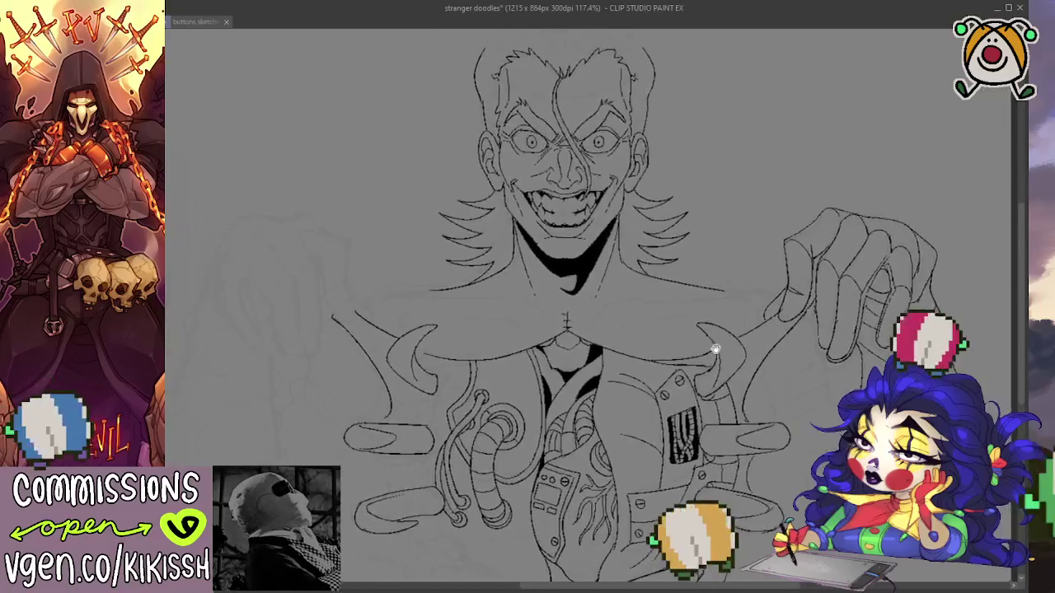
scroll(727, 343, down, 1)
scroll(732, 340, down, 1)
scroll(738, 334, down, 1)
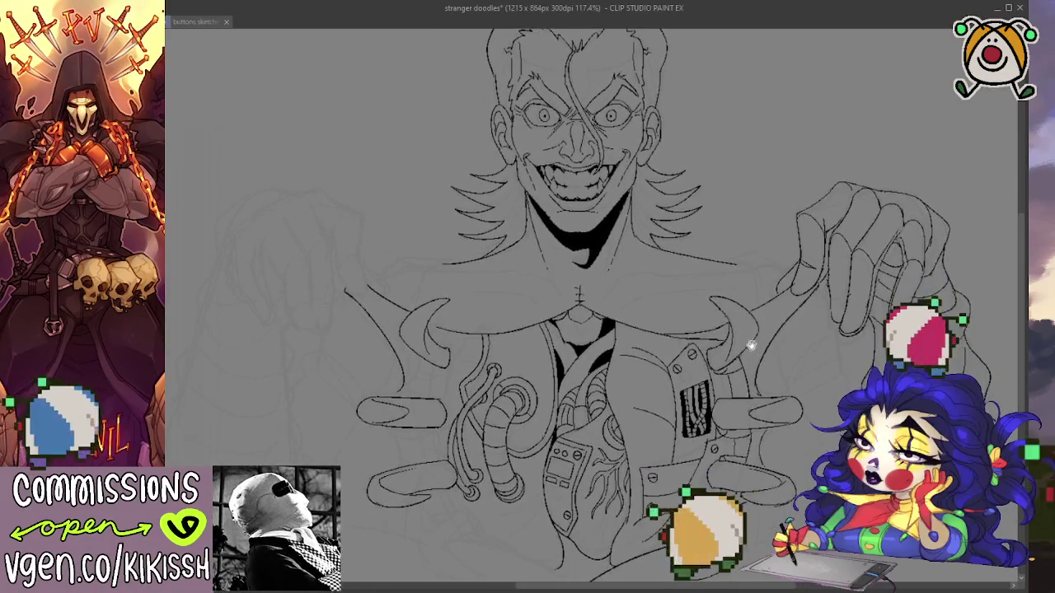
scroll(743, 326, down, 1)
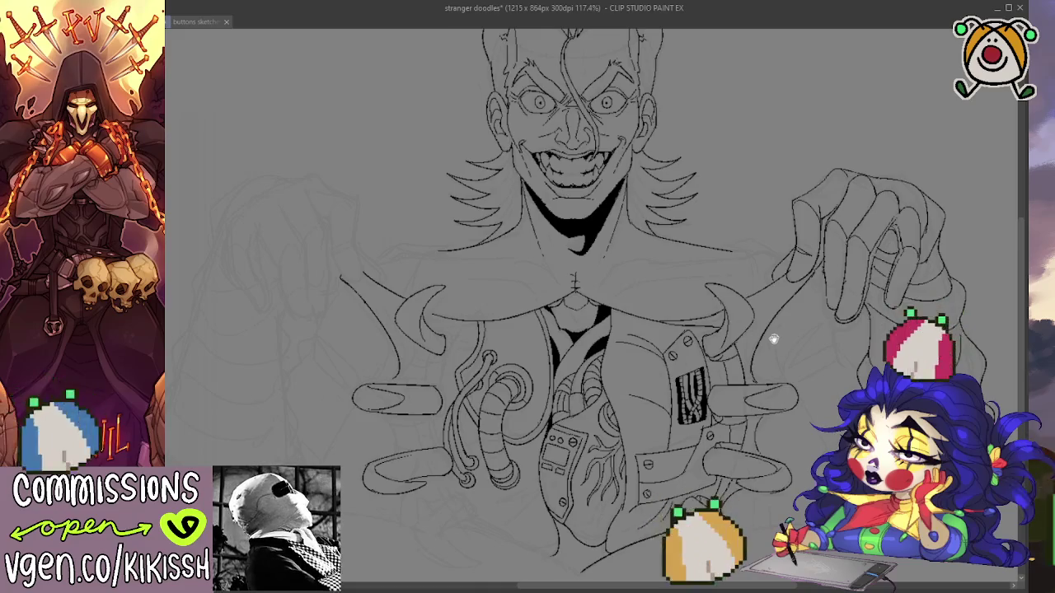
drag(773, 339, 758, 326)
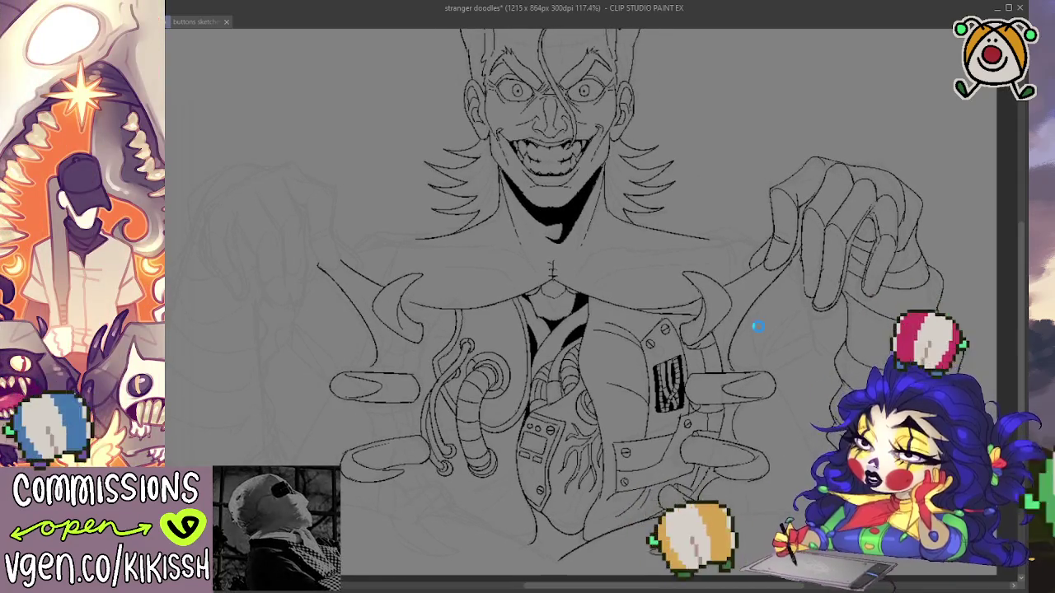
key(ctrl+s)
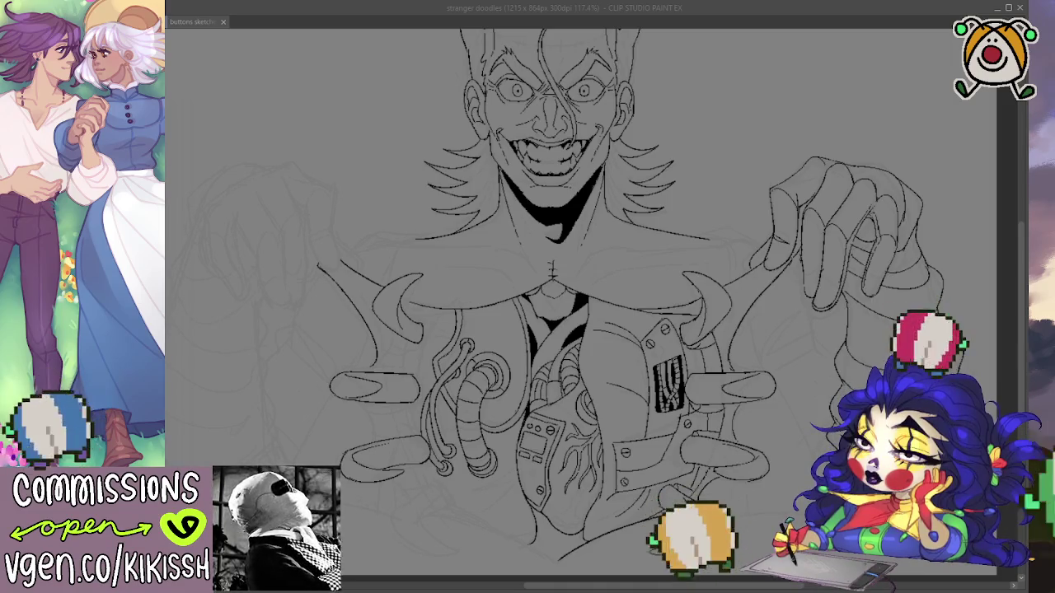
key(alt+Tab)
Ink a line curving down-left below the left-side tubes.
scroll(414, 423, up, 3)
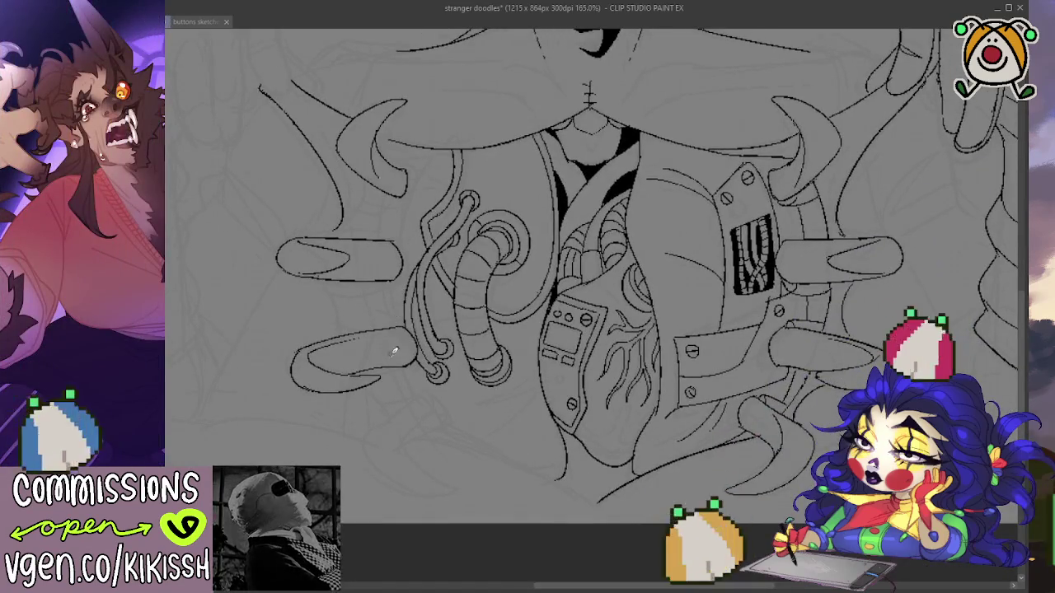
scroll(442, 399, down, 2)
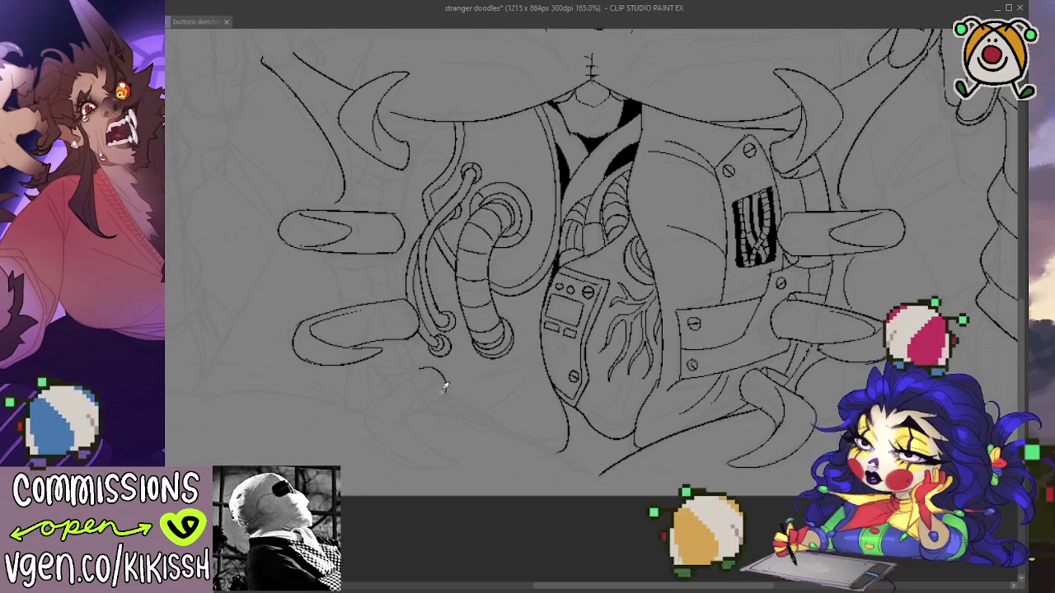
drag(426, 366, 390, 397)
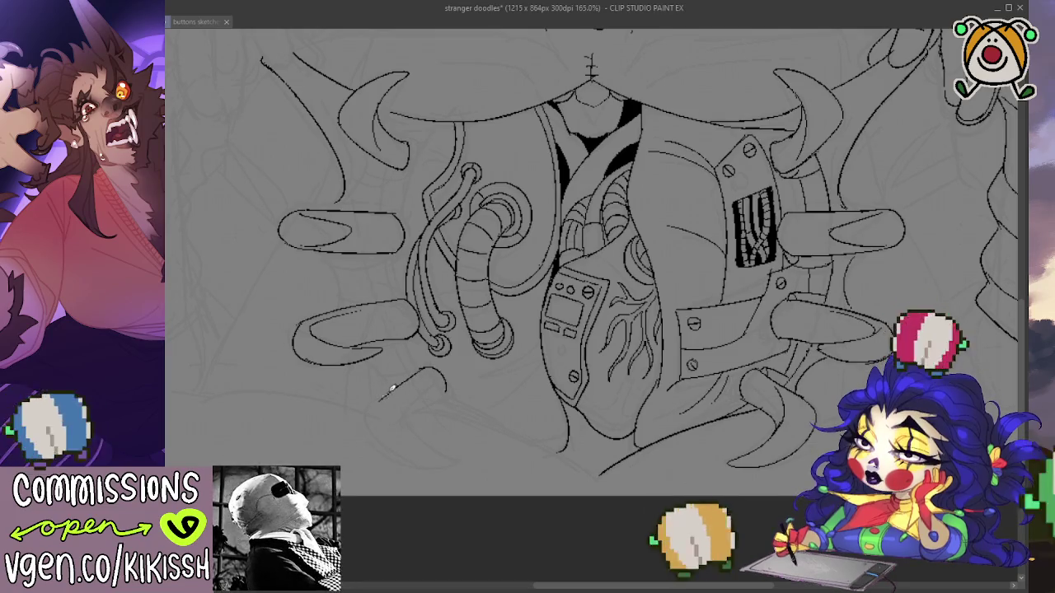
mouse_move(384, 397)
mouse_down()
mouse_move(392, 449)
mouse_move(455, 463)
mouse_move(402, 408)
mouse_up()
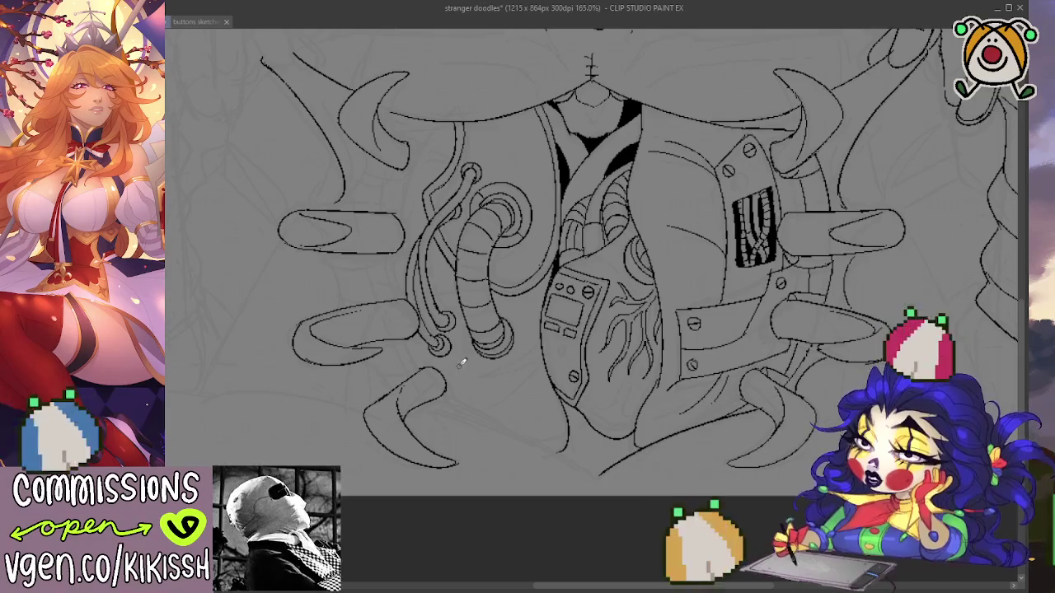
Paint a thick black shadow stroke along the right edge of the chest opening.
scroll(651, 329, up, 2)
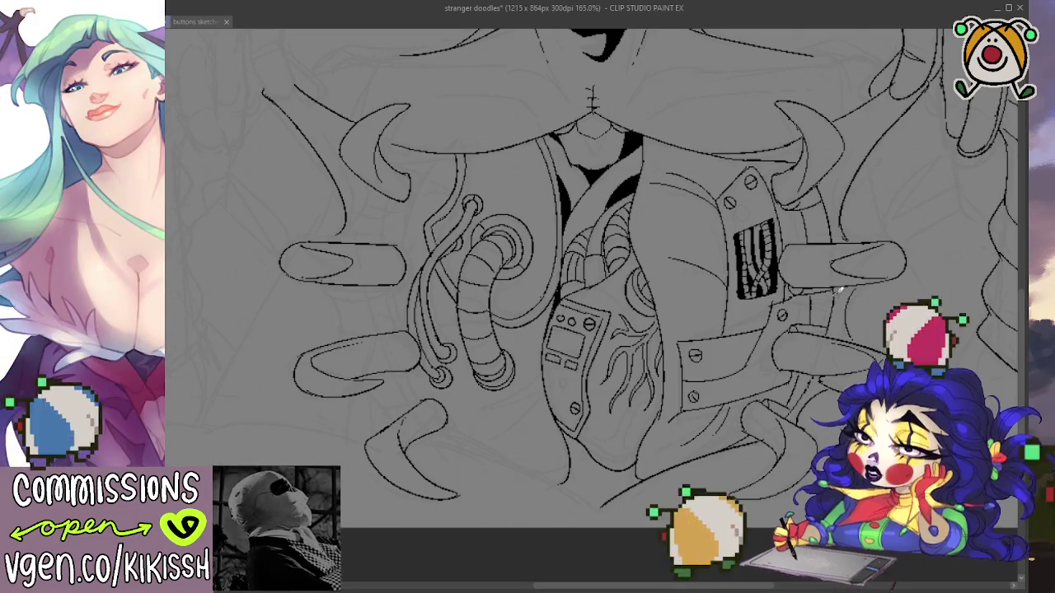
scroll(839, 269, down, 1)
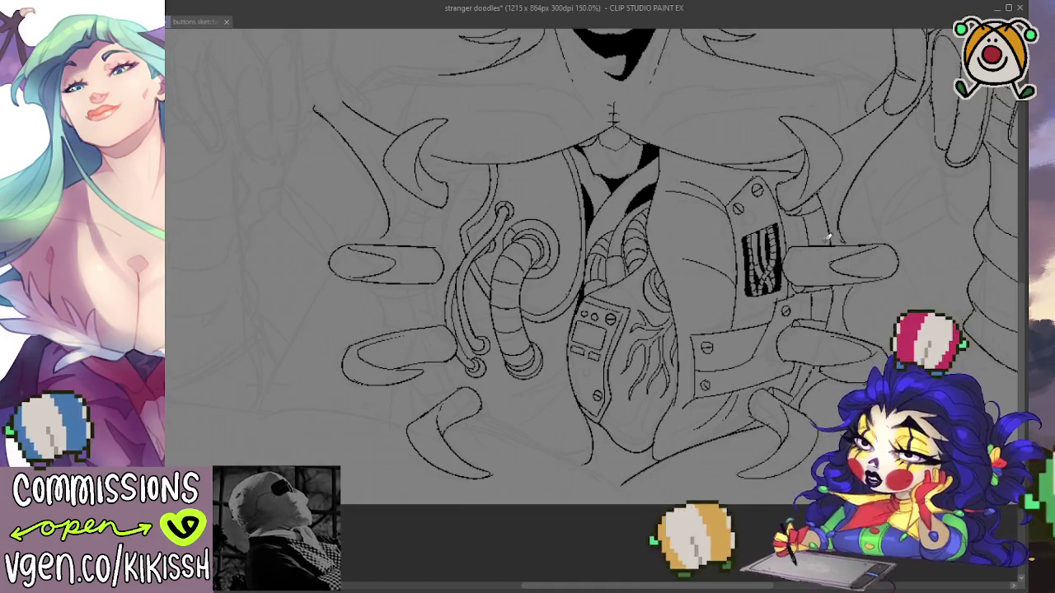
scroll(831, 232, up, 1)
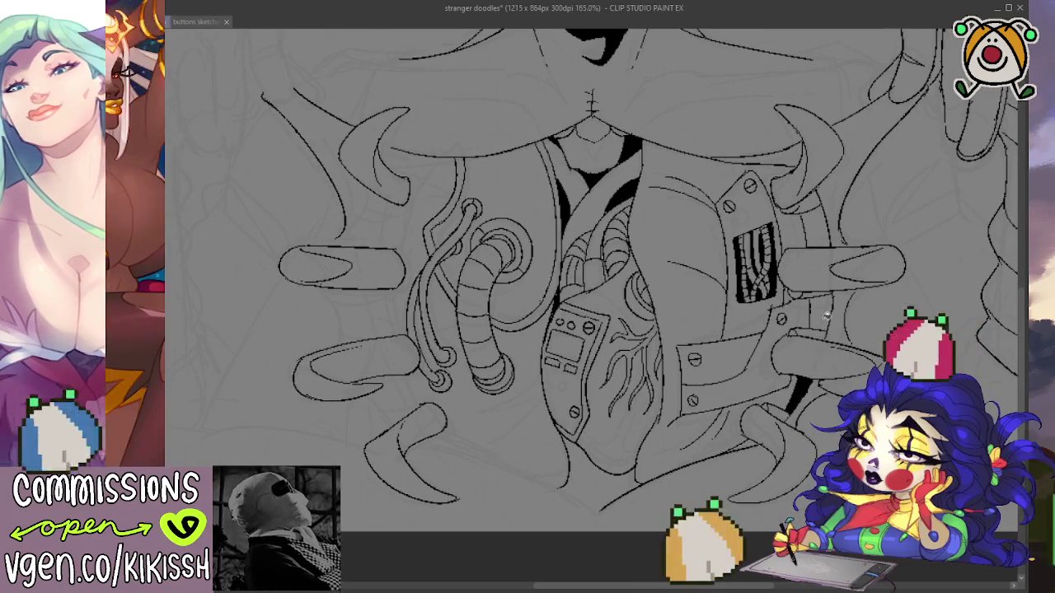
drag(789, 406, 825, 206)
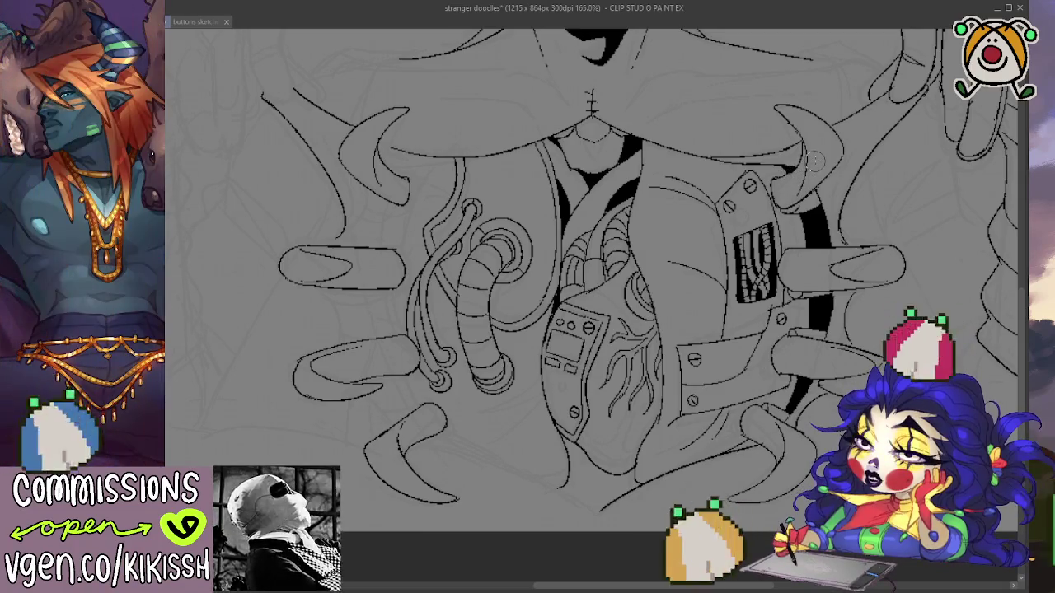
Zoom and pan so the face above the open chest is in view.
scroll(814, 161, down, 2)
scroll(865, 265, down, 2)
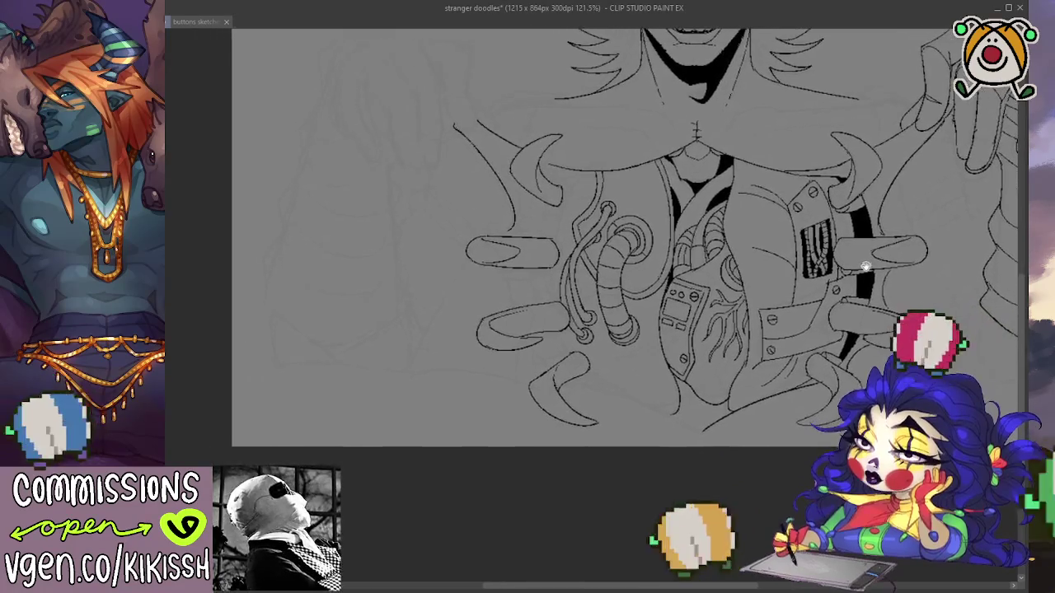
scroll(789, 259, up, 1)
scroll(758, 286, up, 1)
scroll(730, 262, up, 1)
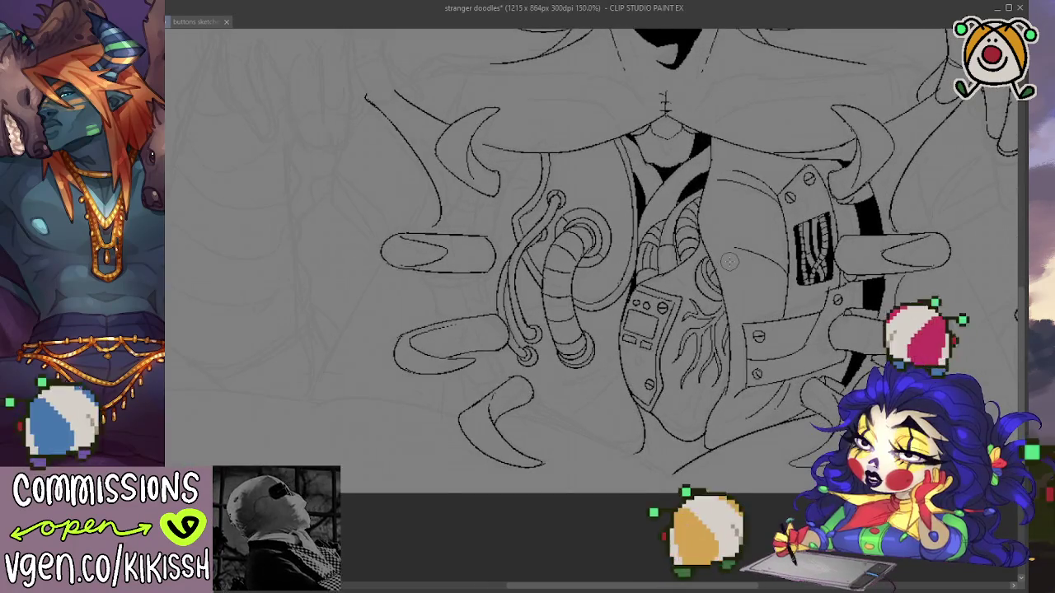
drag(729, 261, 669, 394)
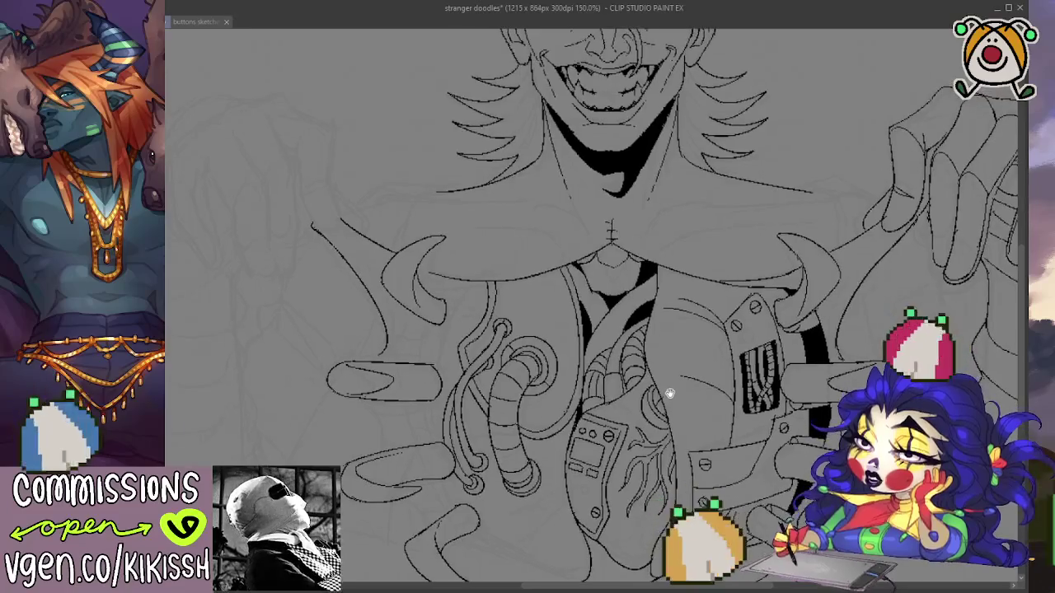
scroll(674, 390, up, 1)
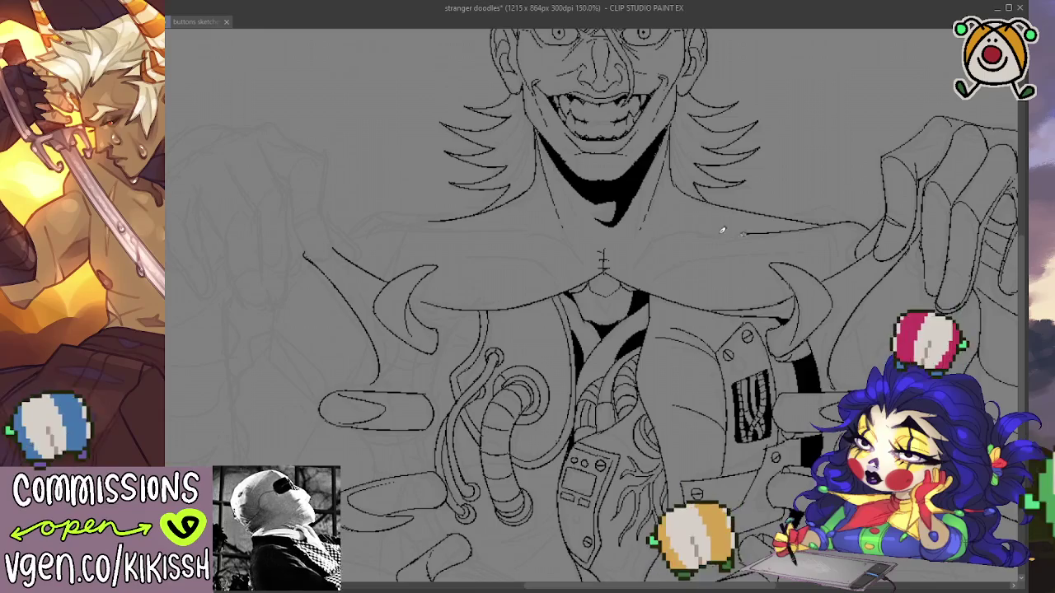
Ink a line across the left shoulder toward the neck, retrying after several undos.
mouse_move(711, 234)
mouse_down()
mouse_move(635, 263)
mouse_move(502, 233)
mouse_up()
key(ctrl+z)
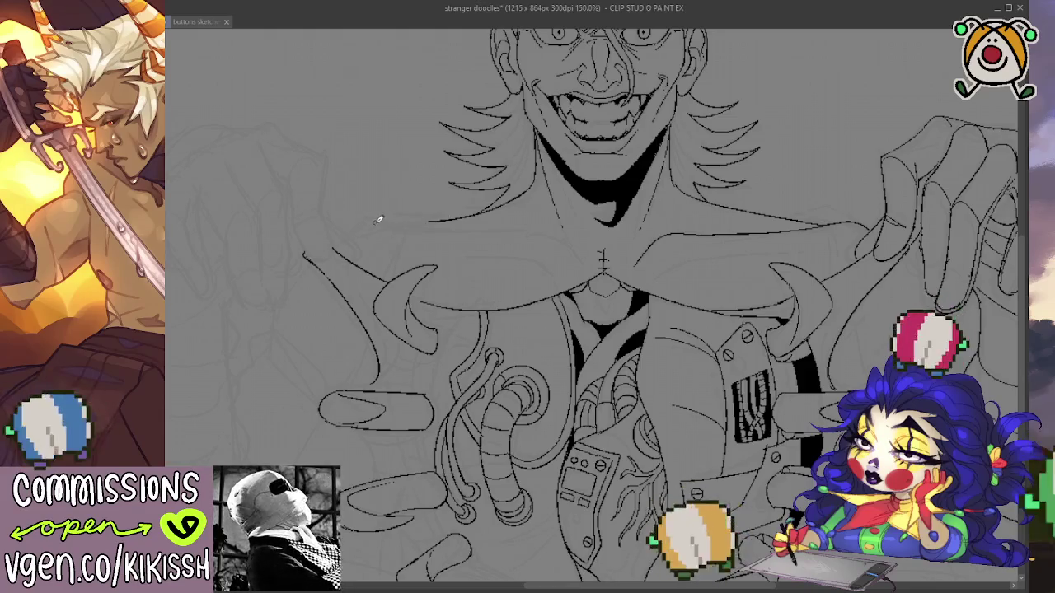
key(ctrl+z)
drag(572, 249, 430, 222)
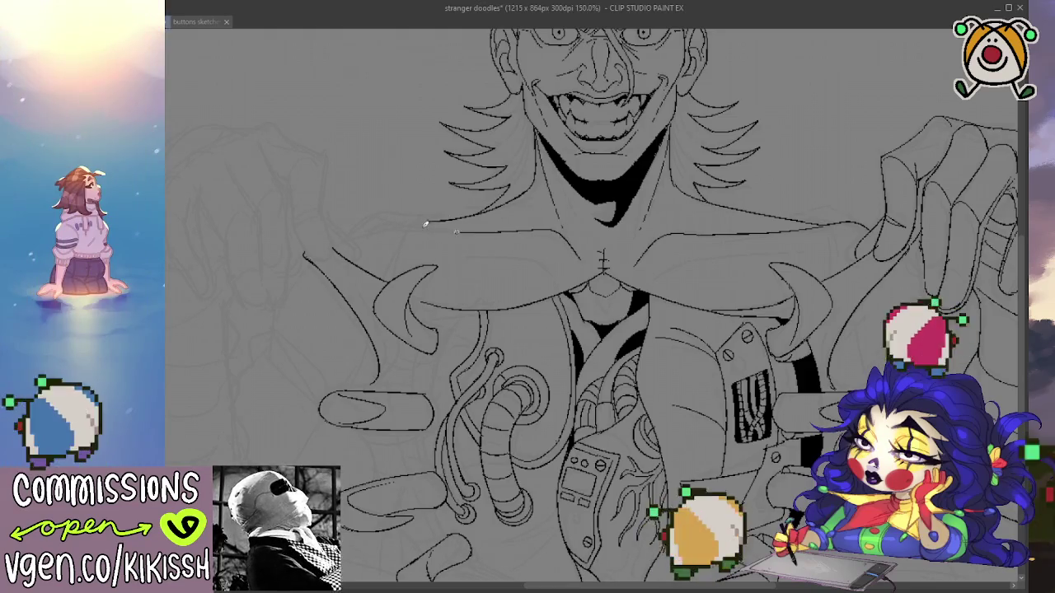
key(ctrl+z)
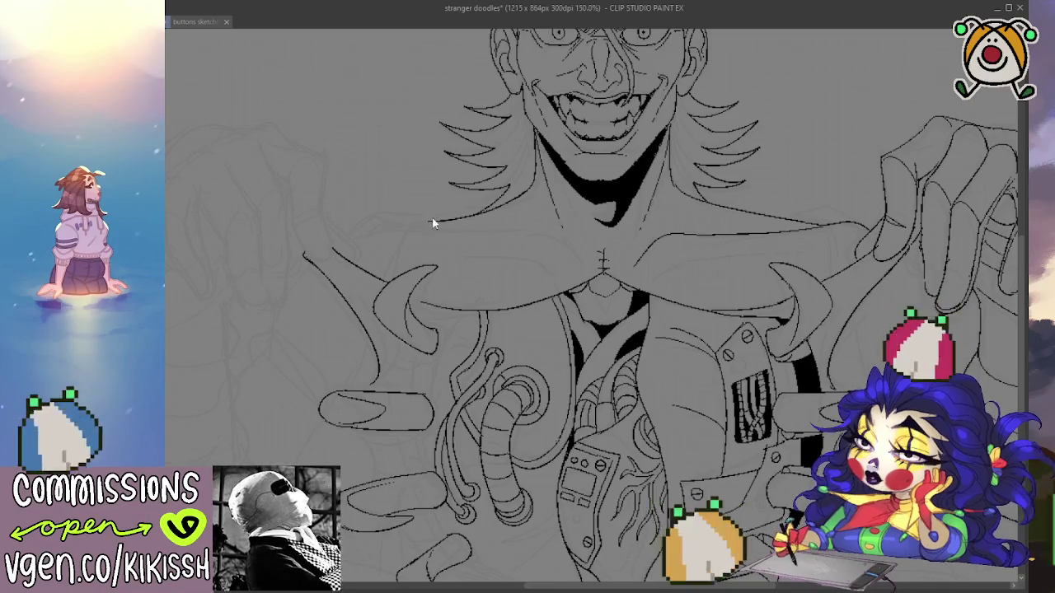
mouse_move(417, 219)
mouse_down()
mouse_move(387, 221)
mouse_move(513, 237)
mouse_up()
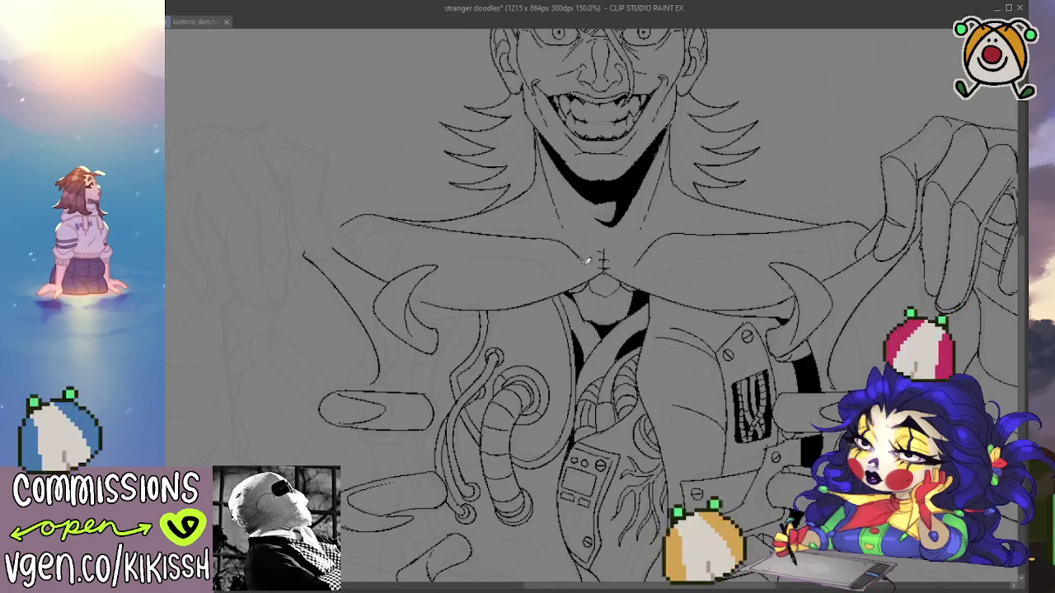
scroll(620, 240, down, 2)
drag(753, 311, 806, 381)
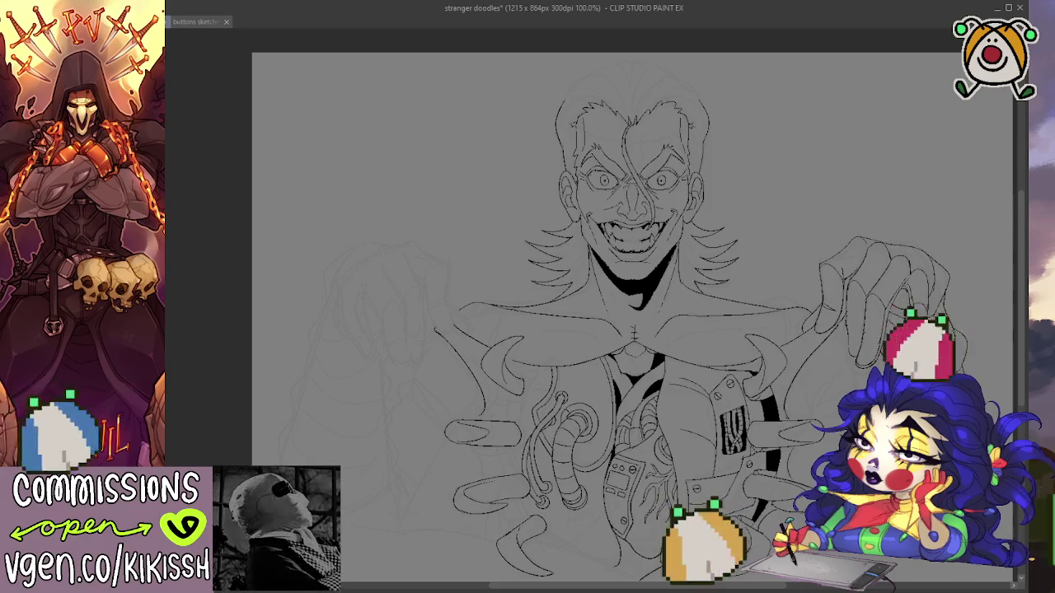
Dock the buttons sketches clown drawing beside the line art, widen the line-art pane, and zoom to 133%.
drag(670, 328, 577, 308)
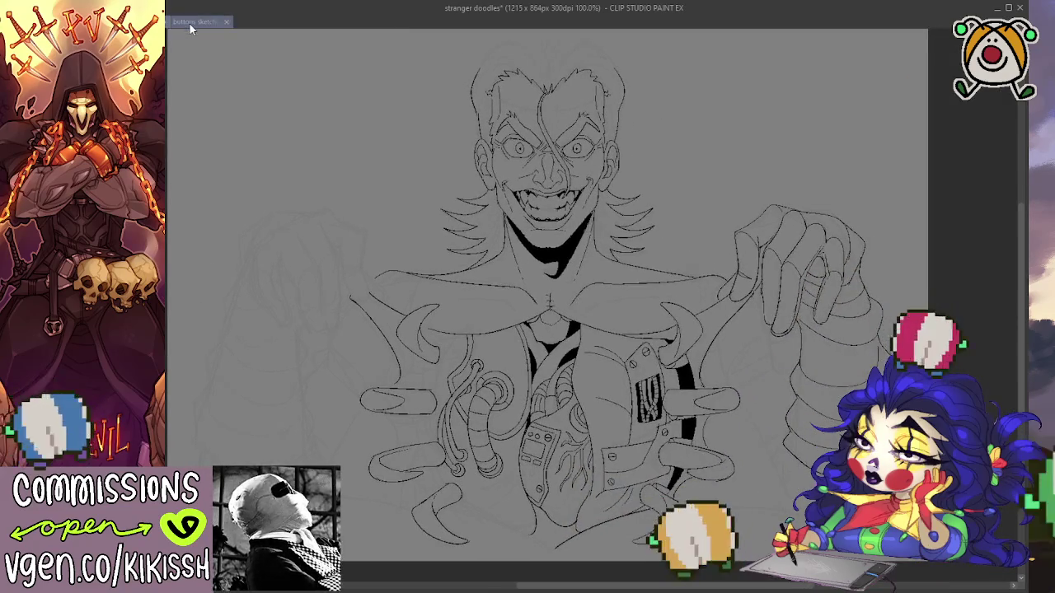
drag(1020, 148, 1020, 150)
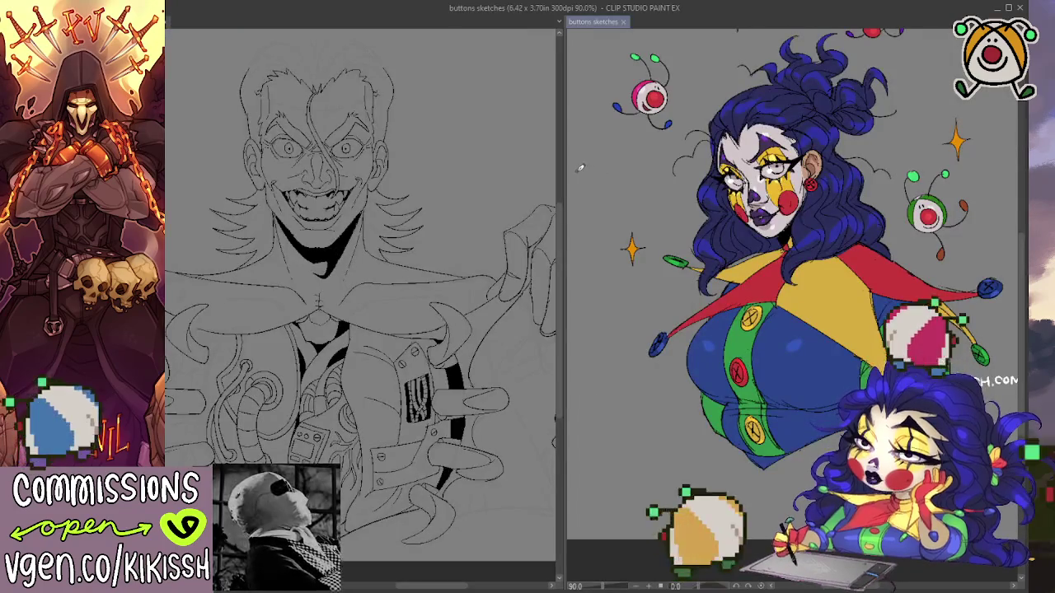
drag(567, 173, 861, 198)
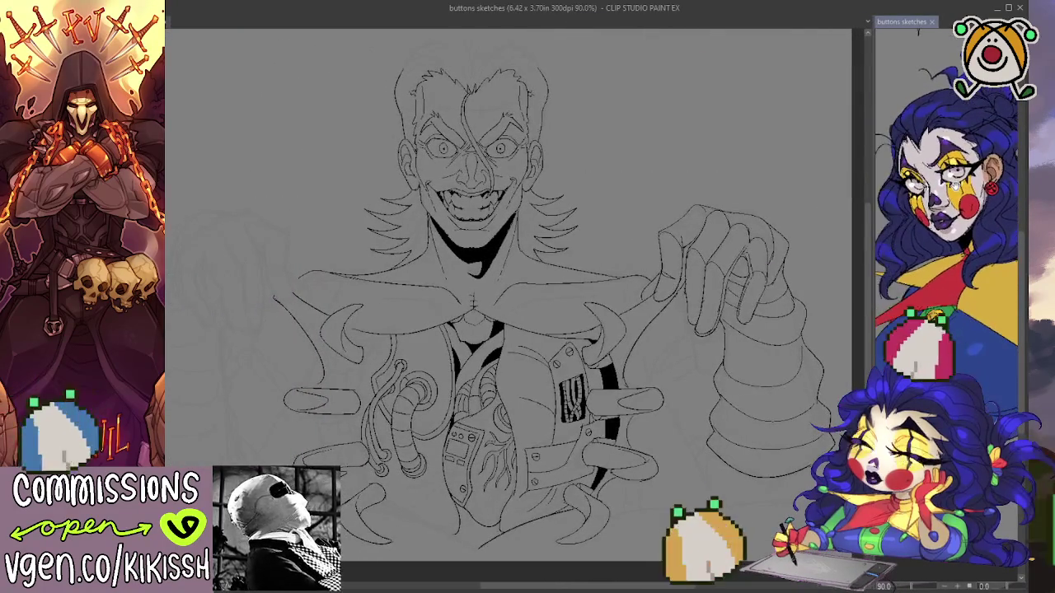
scroll(700, 222, up, 1)
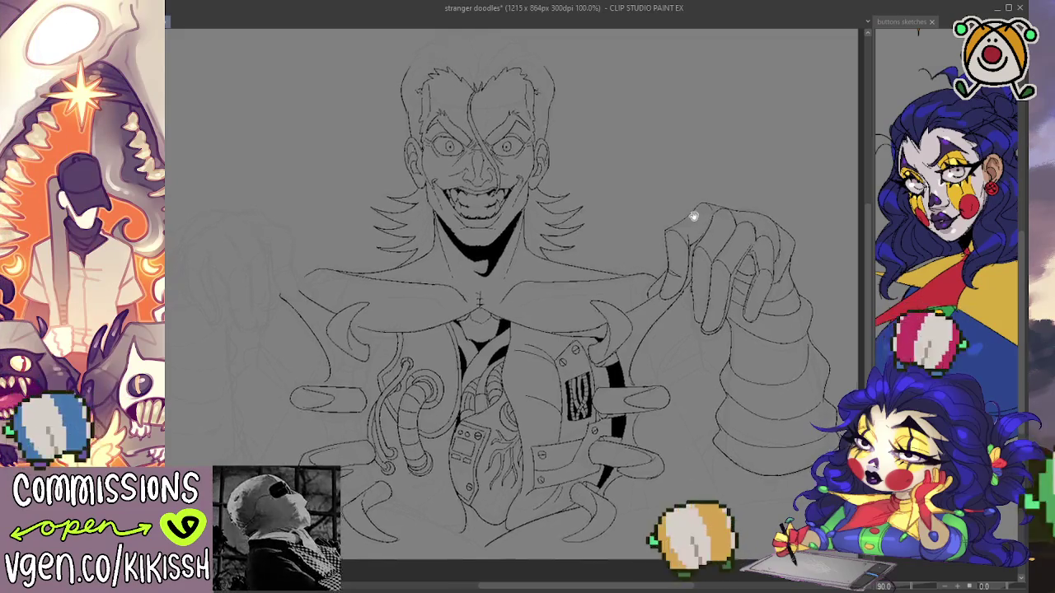
scroll(666, 219, up, 1)
scroll(665, 219, up, 1)
scroll(687, 238, up, 1)
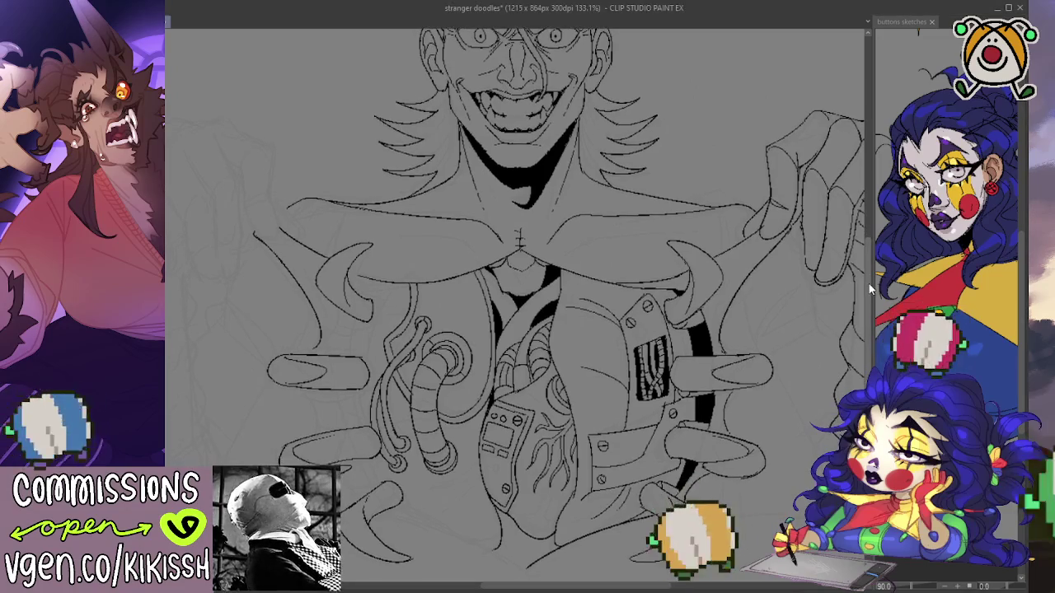
Ink the right arm's sleeve edge and the coat edge hanging below it, redoing the long stroke.
drag(758, 397, 647, 345)
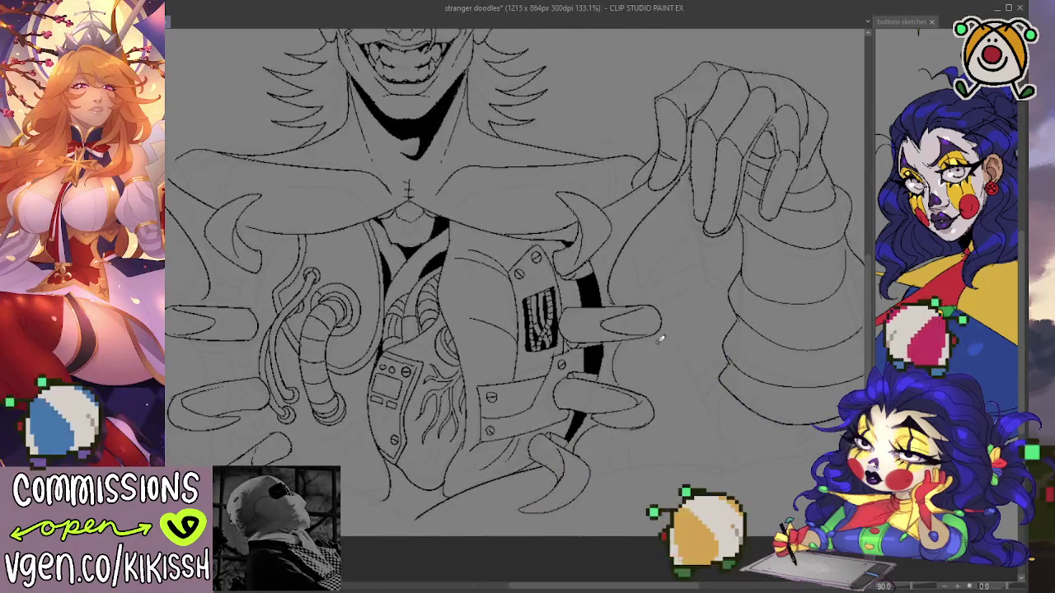
drag(611, 283, 663, 252)
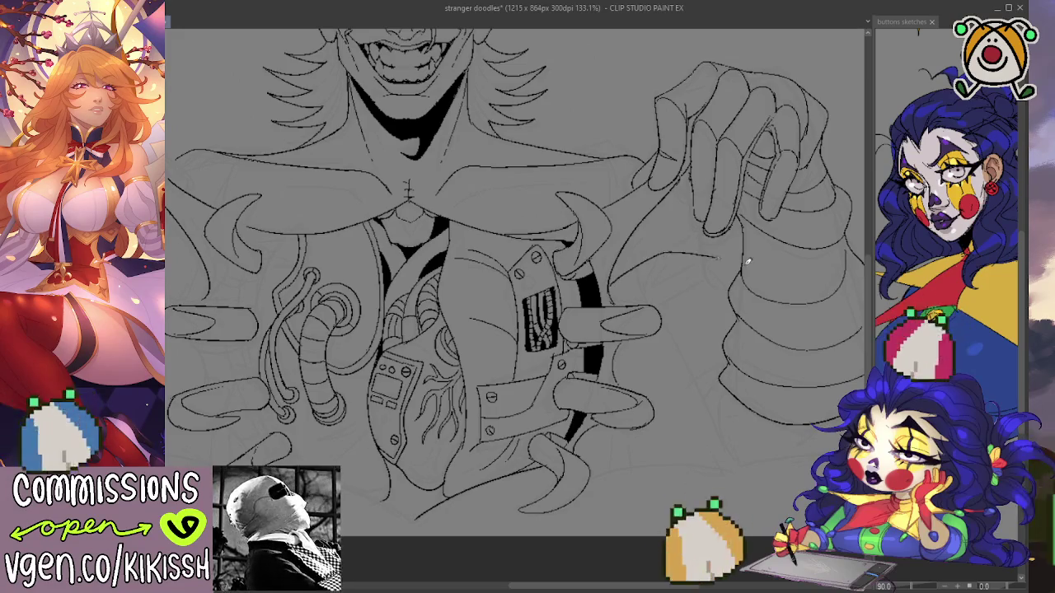
mouse_move(740, 260)
mouse_down()
mouse_move(705, 268)
mouse_move(659, 305)
mouse_up()
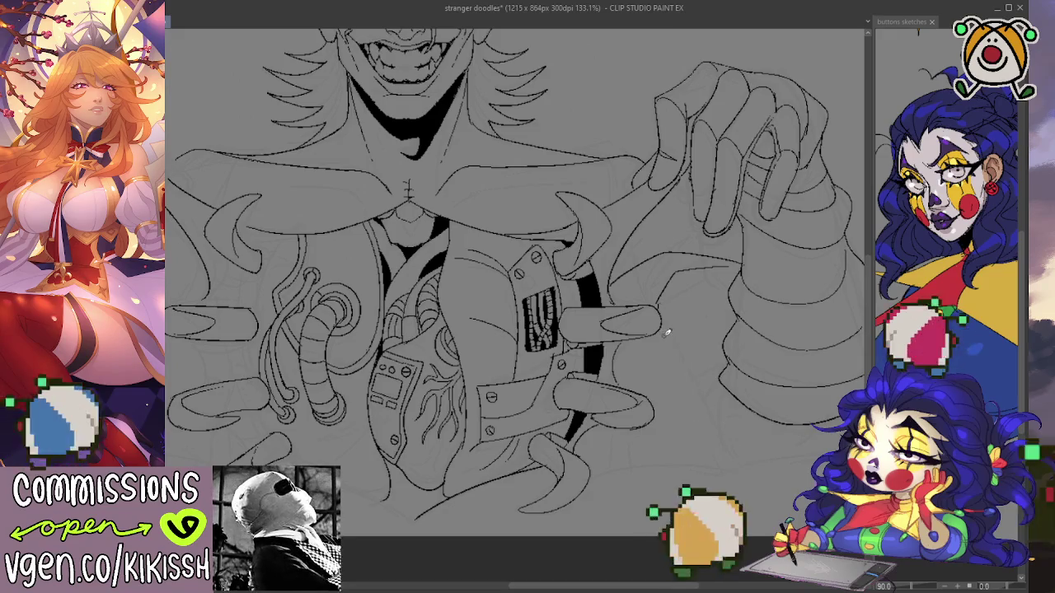
drag(659, 323, 729, 437)
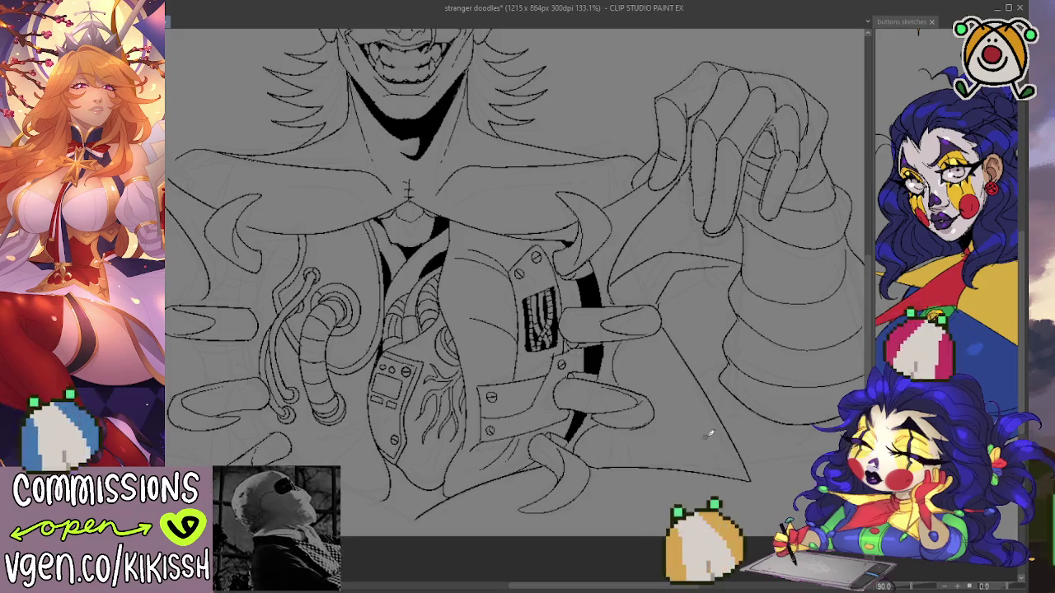
key(ctrl+z)
drag(595, 467, 738, 498)
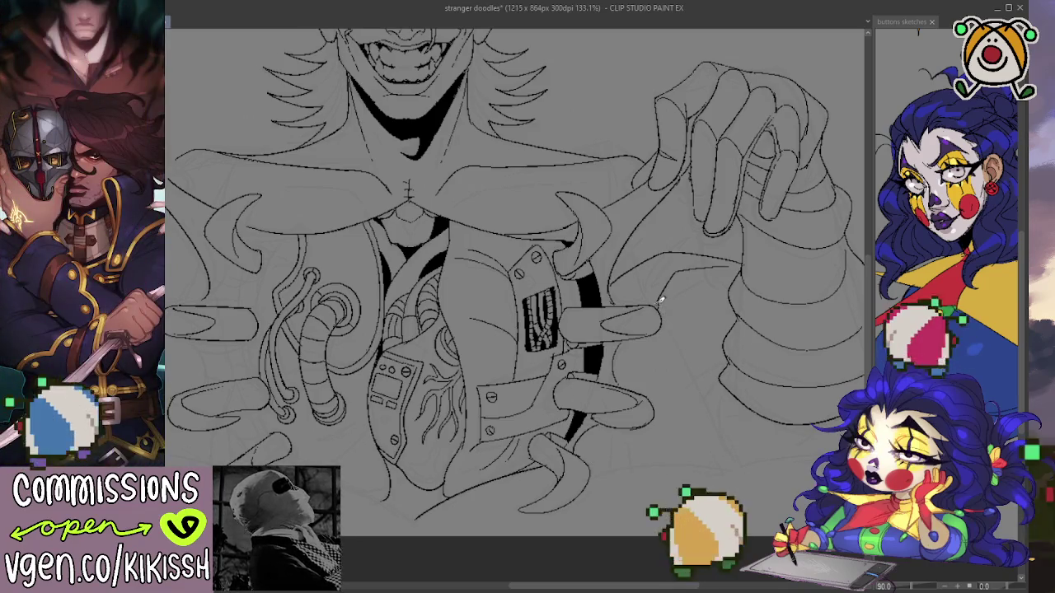
mouse_move(667, 321)
mouse_down()
mouse_move(742, 495)
mouse_move(595, 461)
mouse_up()
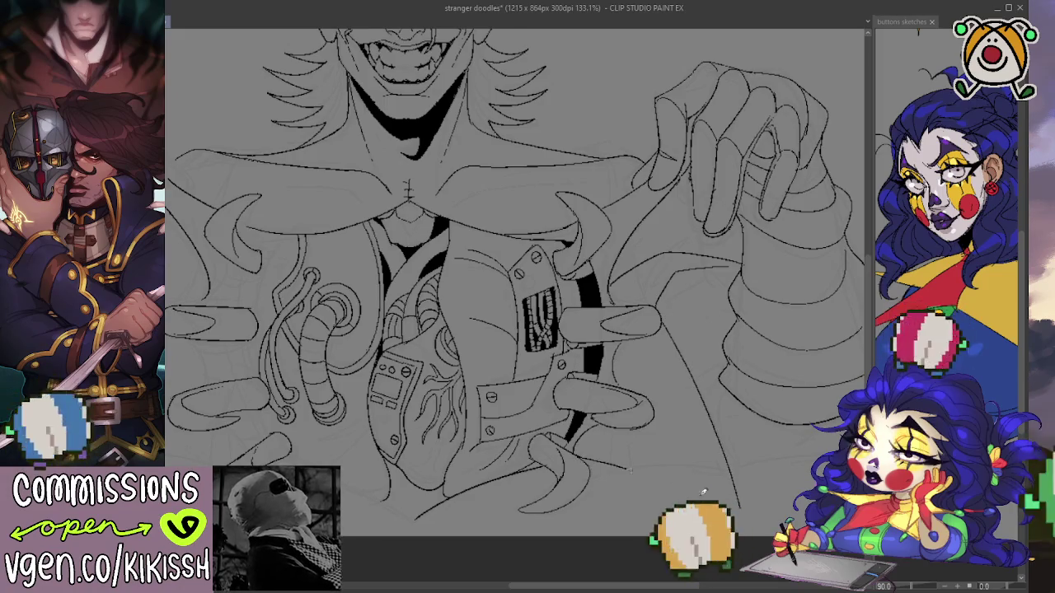
Extend the lower coat line and ink both sides of the right sleeve cuff.
drag(739, 496, 694, 416)
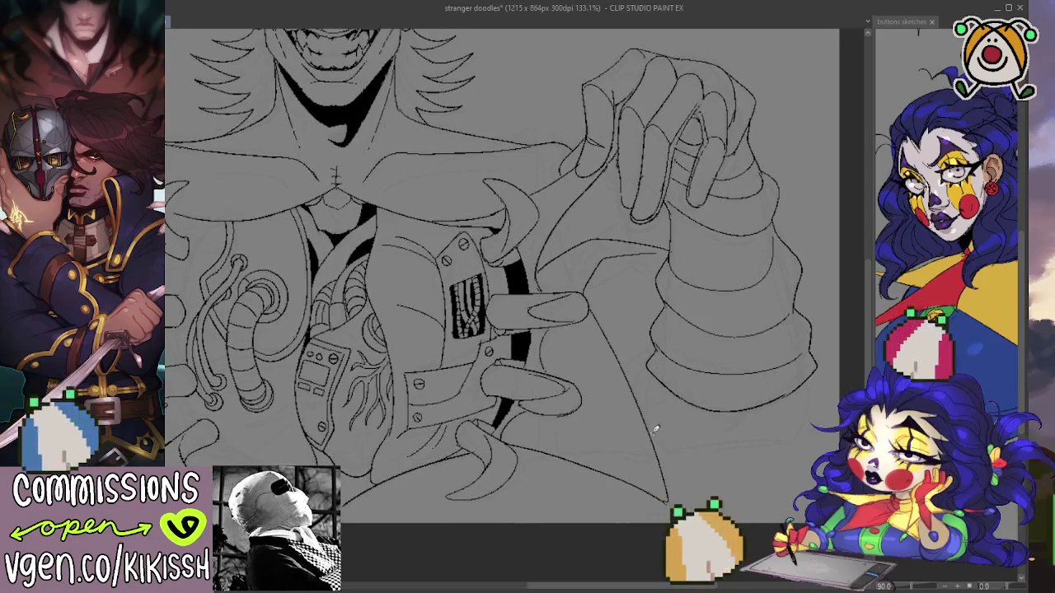
drag(766, 434, 803, 417)
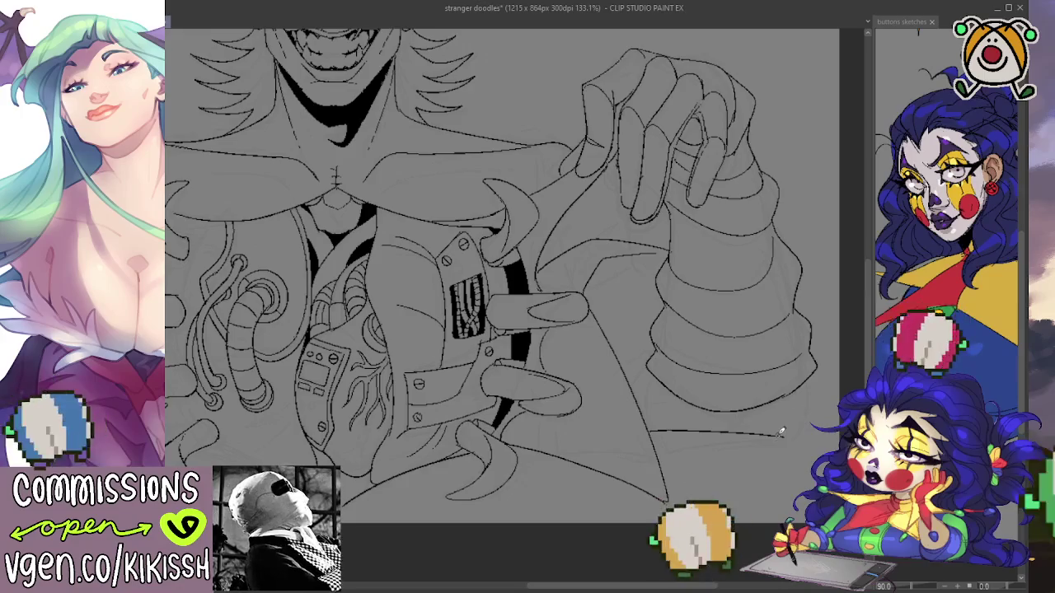
drag(814, 374, 801, 427)
drag(651, 371, 659, 427)
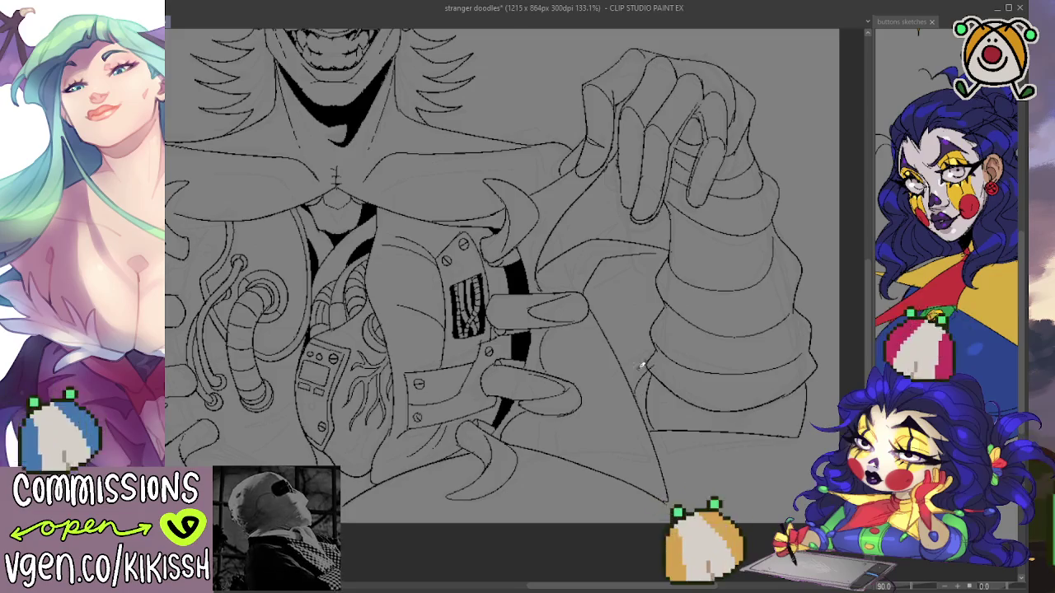
drag(665, 329, 740, 354)
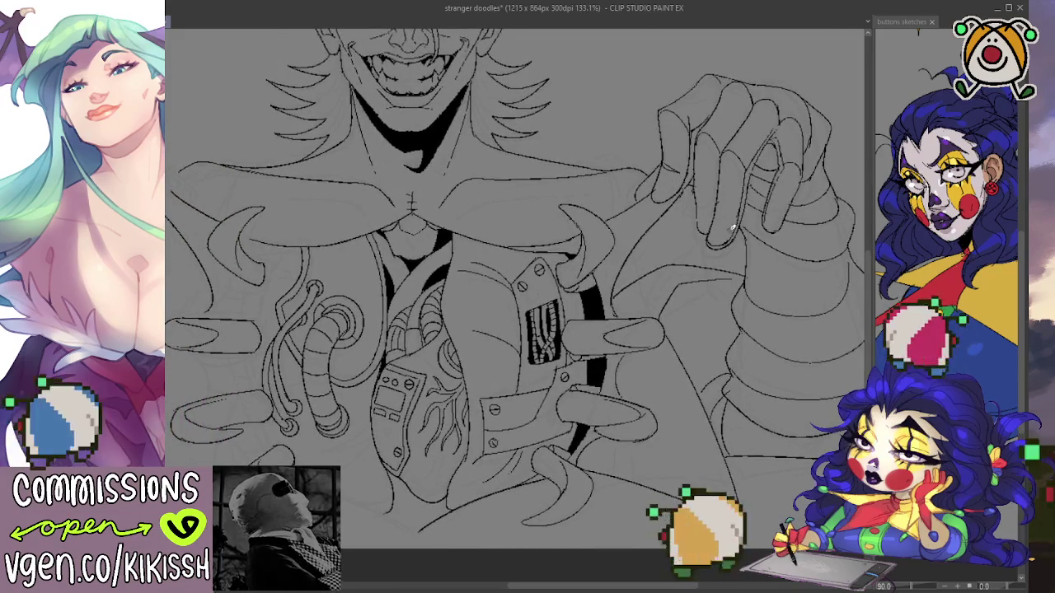
mouse_move(732, 229)
mouse_down()
mouse_move(722, 306)
mouse_move(767, 348)
mouse_move(749, 371)
mouse_move(758, 411)
mouse_up()
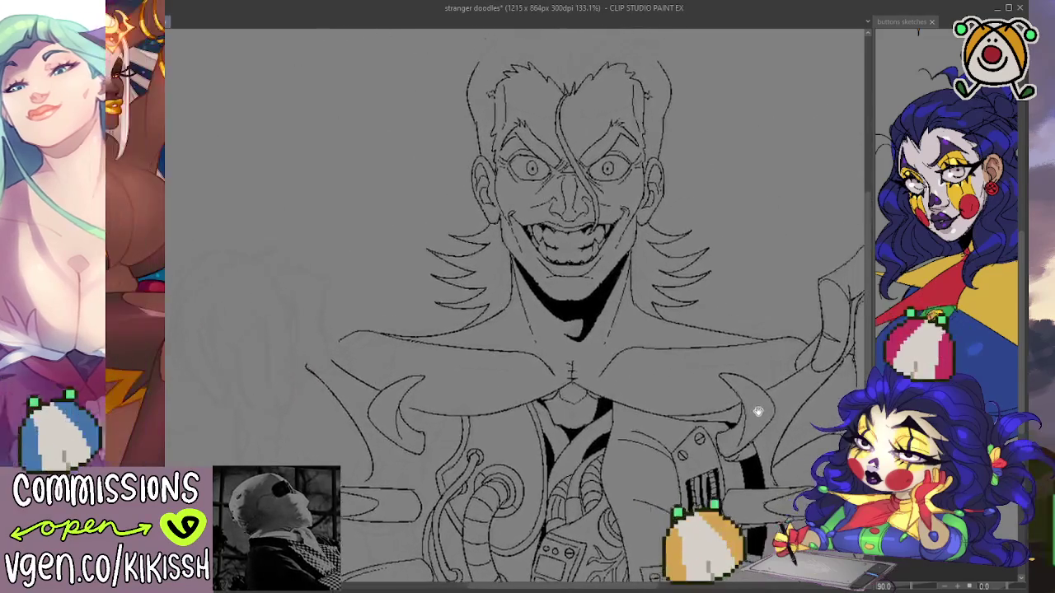
Ink the top head outline and four slicked-back hair strands across the crown.
scroll(730, 365, up, 1)
scroll(720, 360, up, 1)
scroll(716, 360, up, 1)
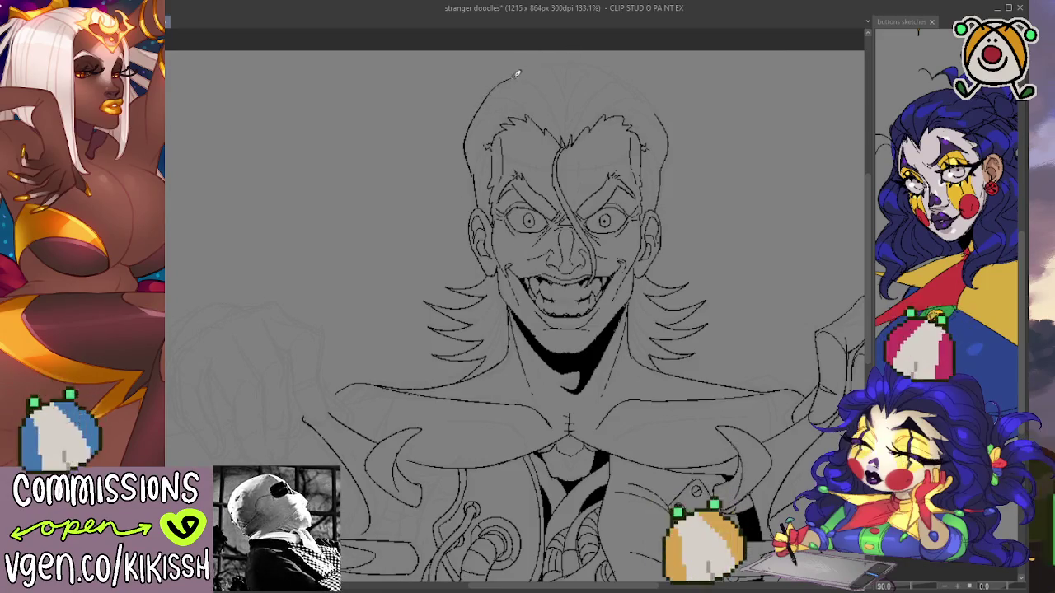
drag(511, 81, 538, 64)
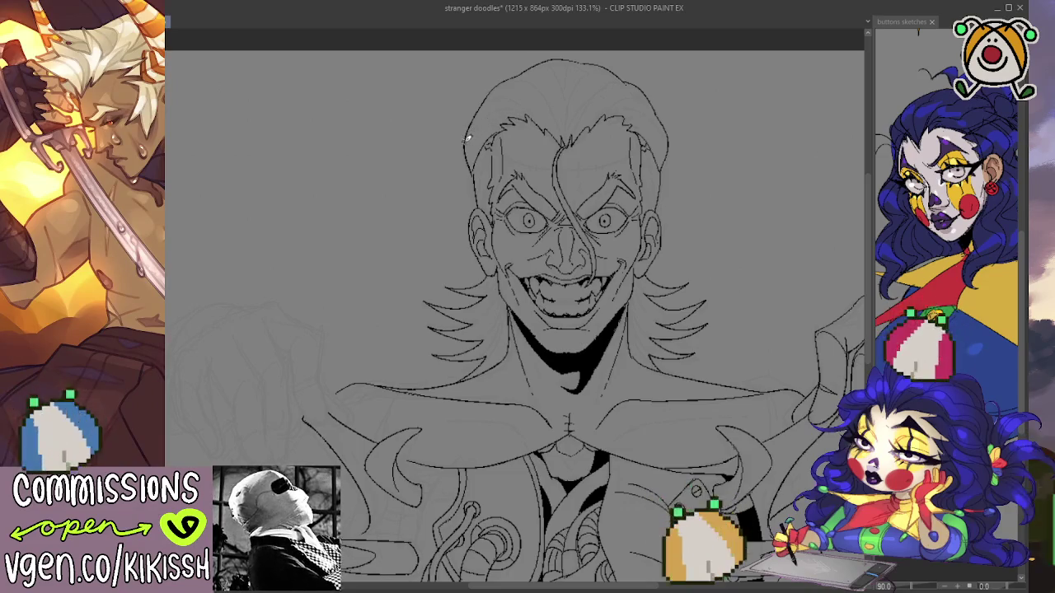
drag(493, 119, 518, 111)
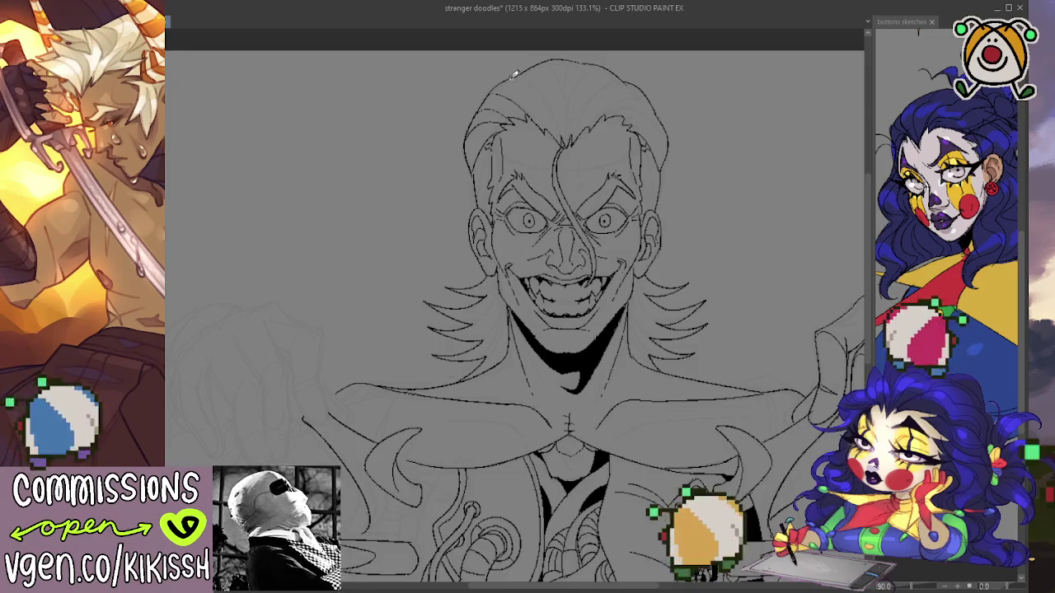
drag(514, 75, 562, 126)
drag(534, 86, 553, 105)
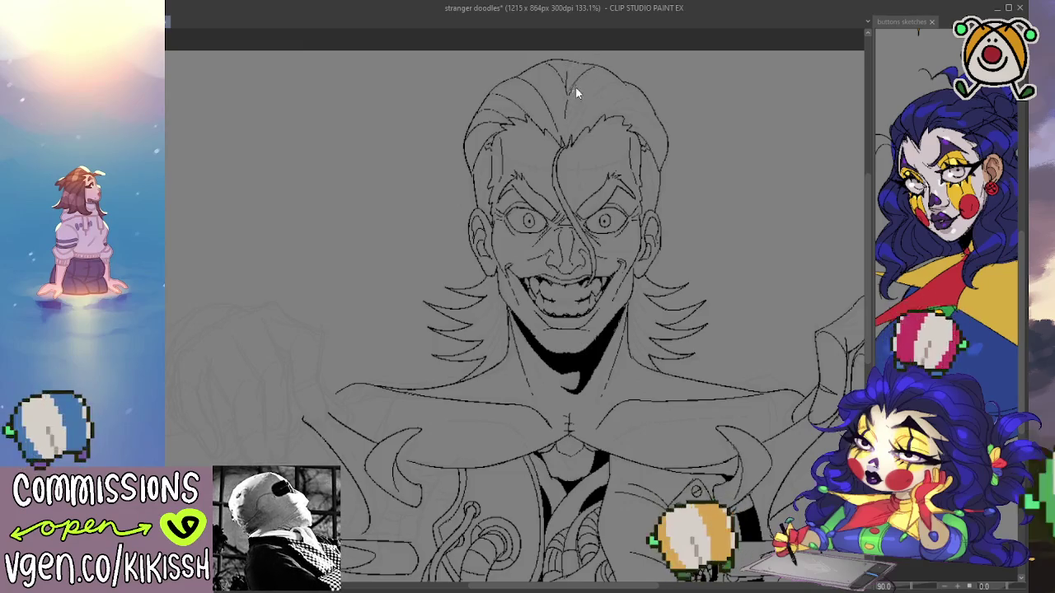
drag(572, 92, 569, 147)
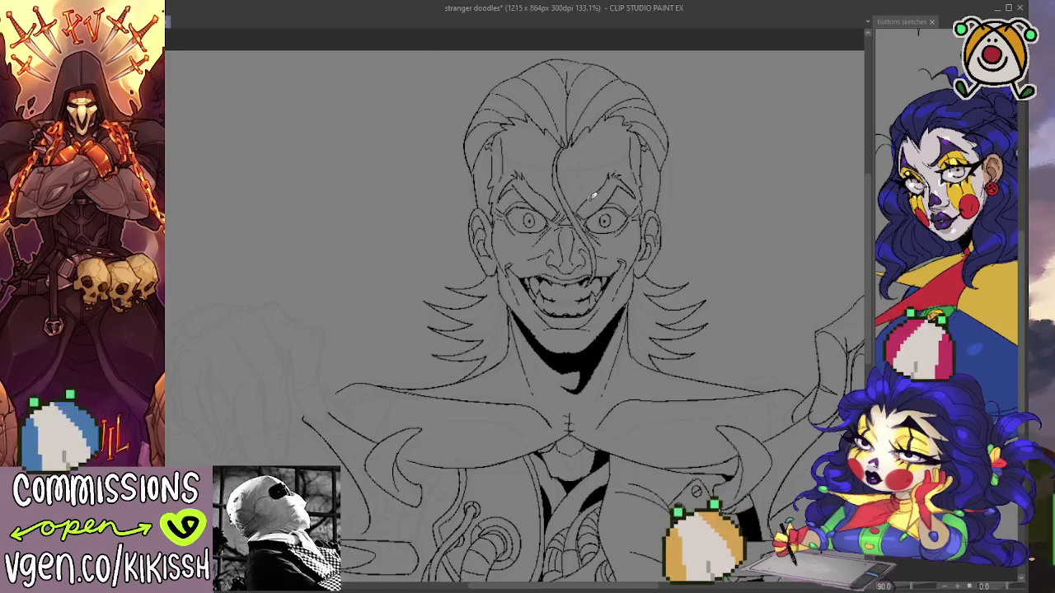
scroll(660, 181, down, 1)
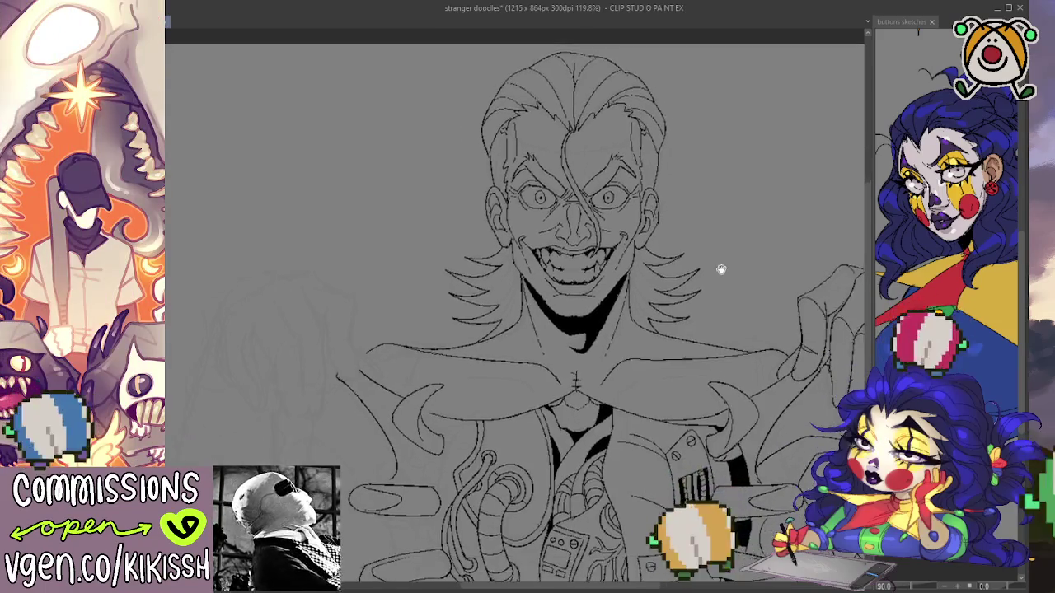
drag(721, 278, 691, 154)
Ink the coat's lower edge below the left side of the open chest.
drag(687, 260, 690, 243)
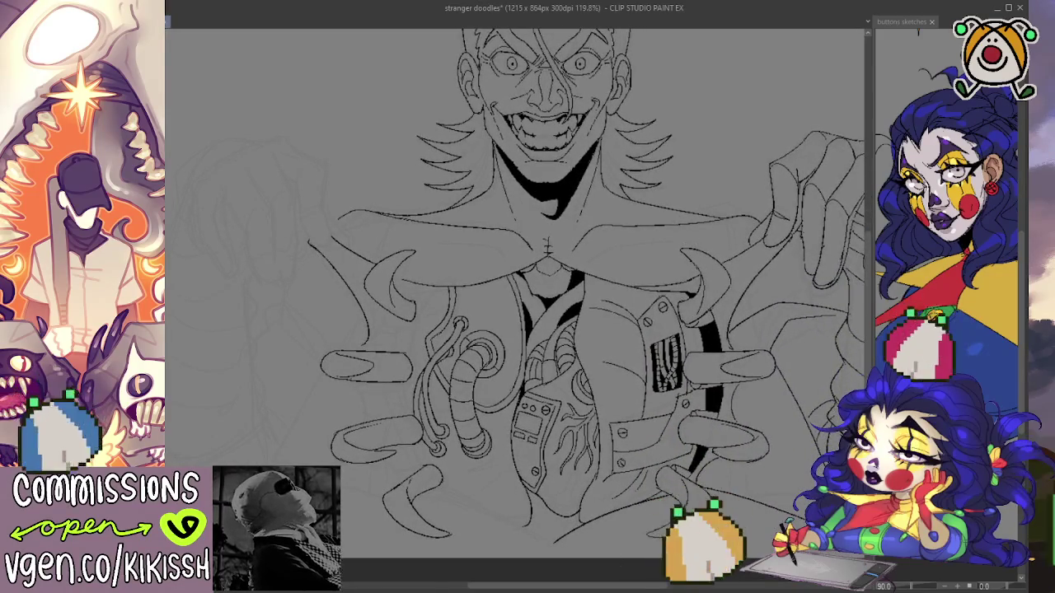
drag(545, 445, 534, 379)
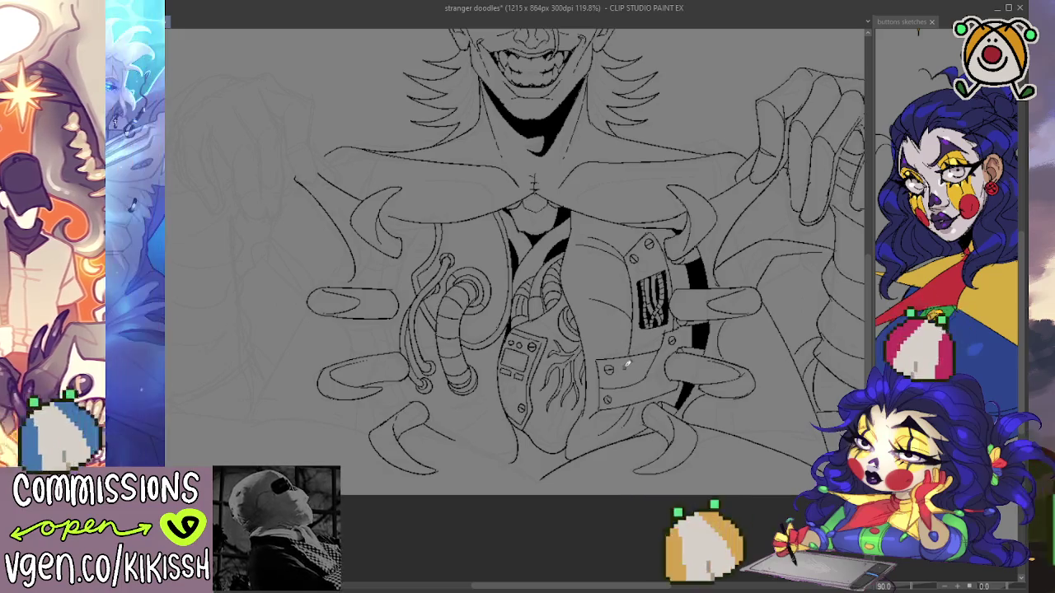
drag(607, 343, 617, 313)
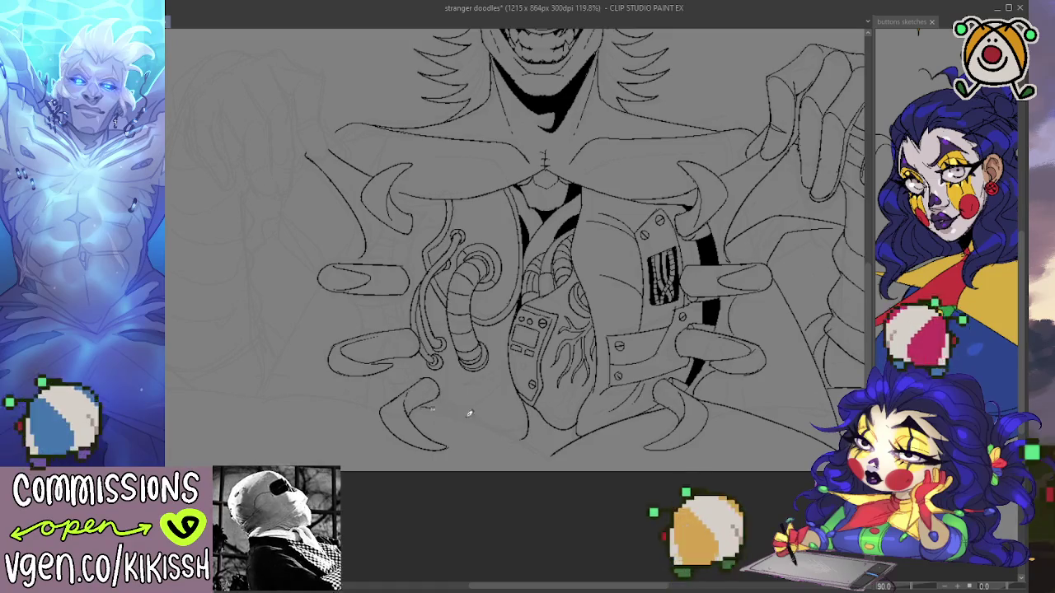
drag(426, 404, 532, 443)
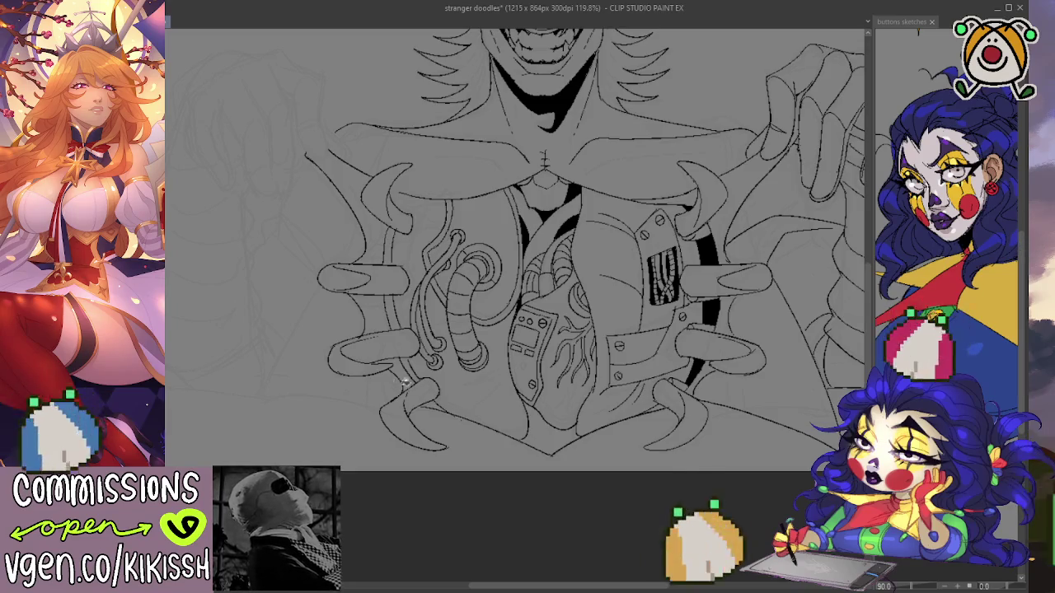
Replace the earlier left-ring fill with a thick black arc along the ring's left side.
drag(417, 377, 388, 232)
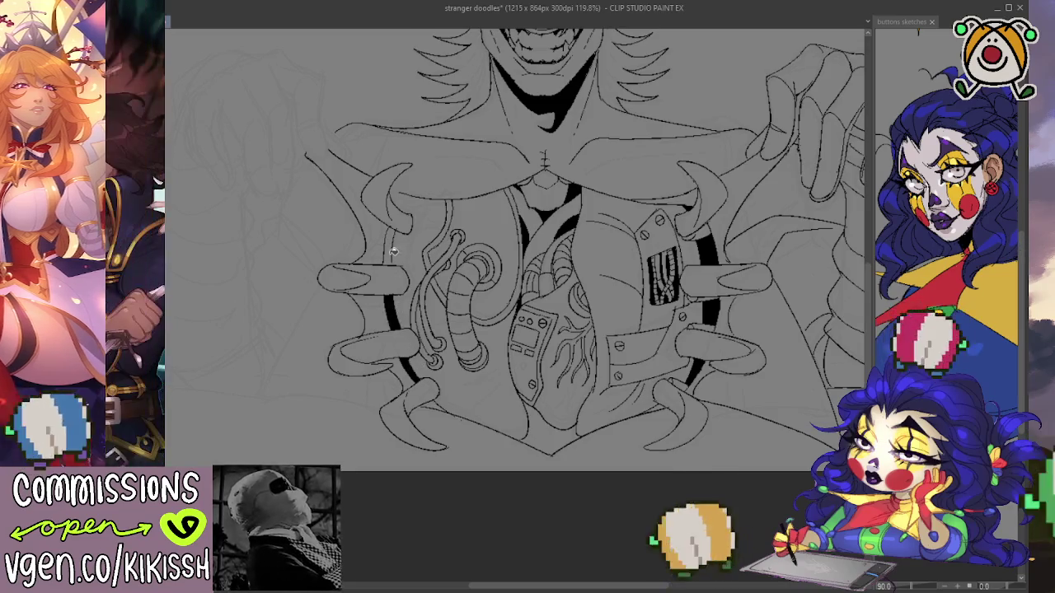
drag(467, 250, 480, 288)
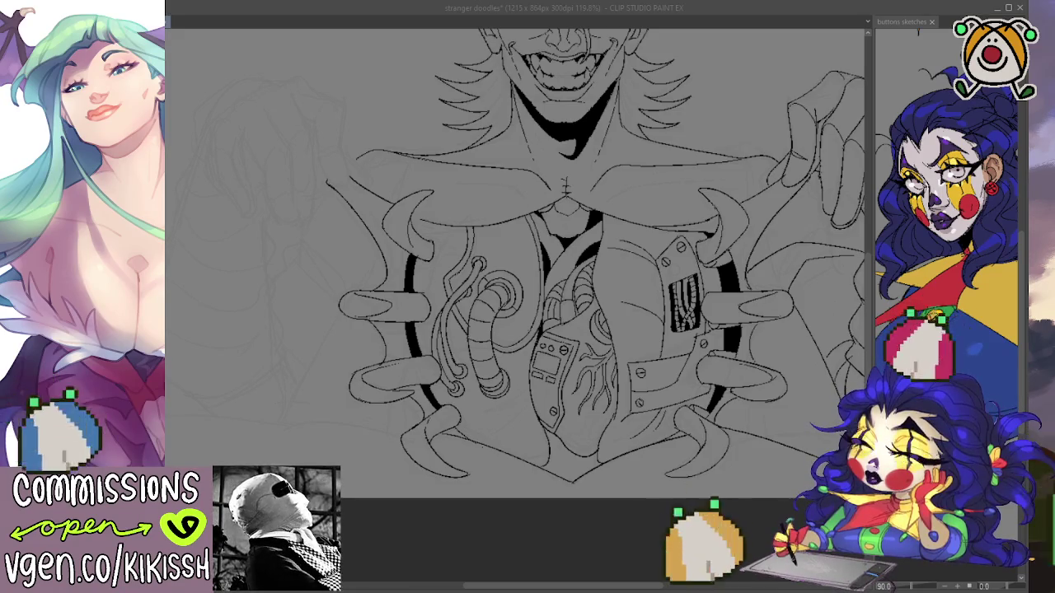
key(alt+Tab)
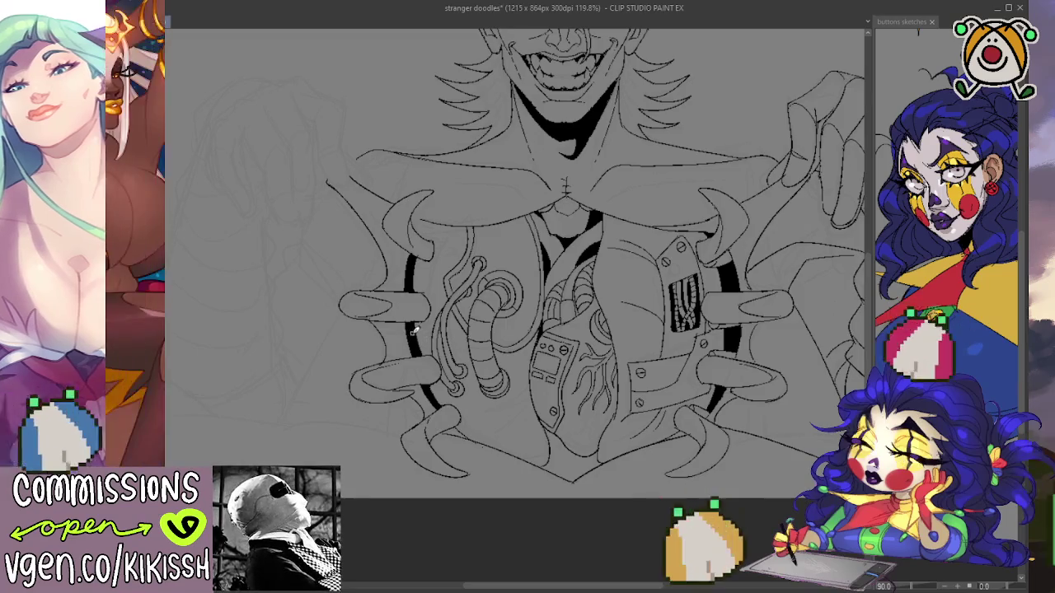
key(ctrl+z)
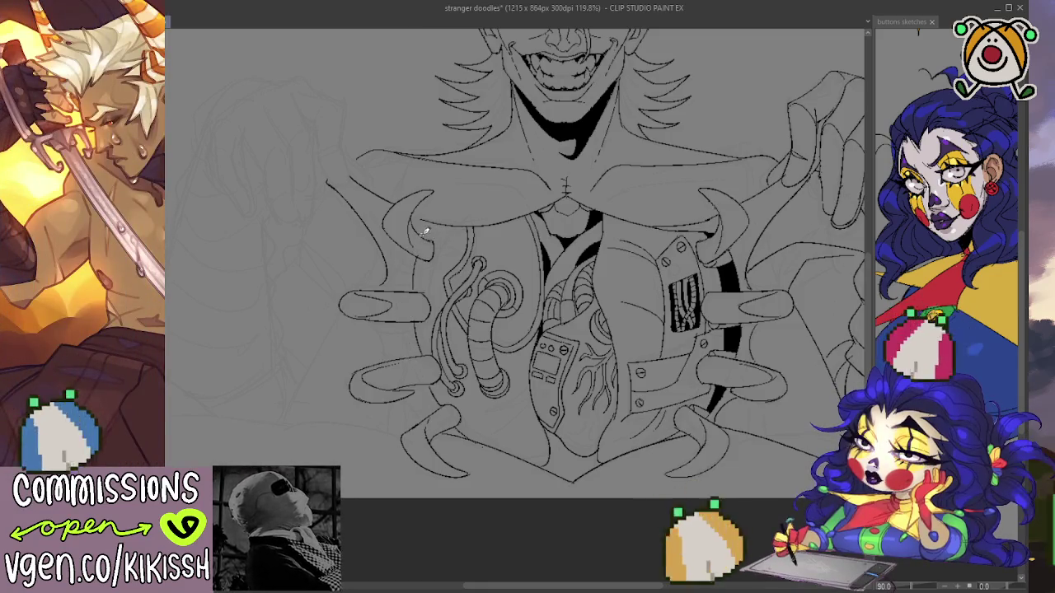
drag(425, 234, 464, 223)
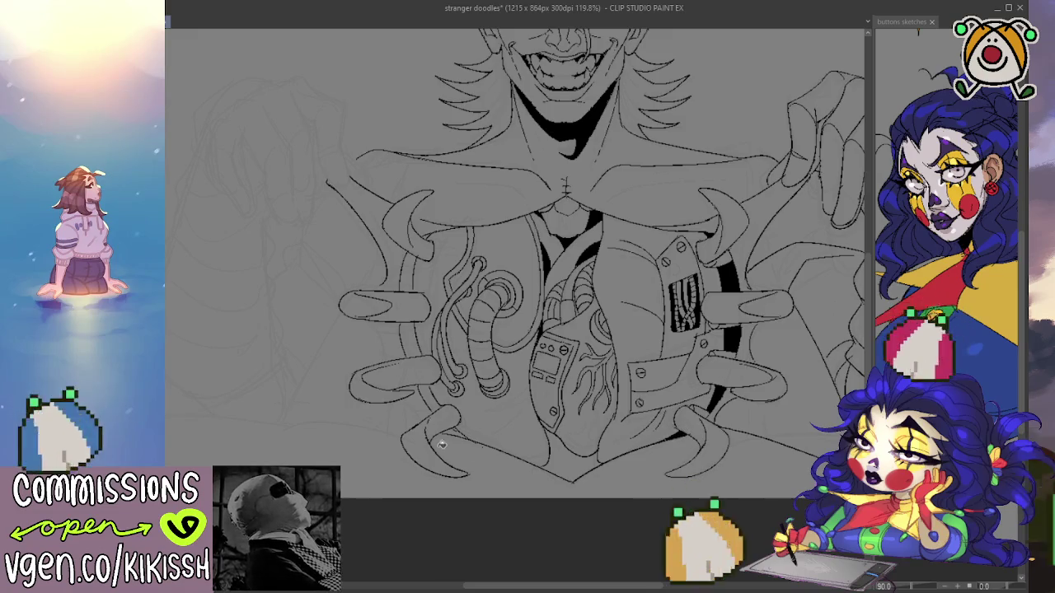
drag(429, 393, 427, 243)
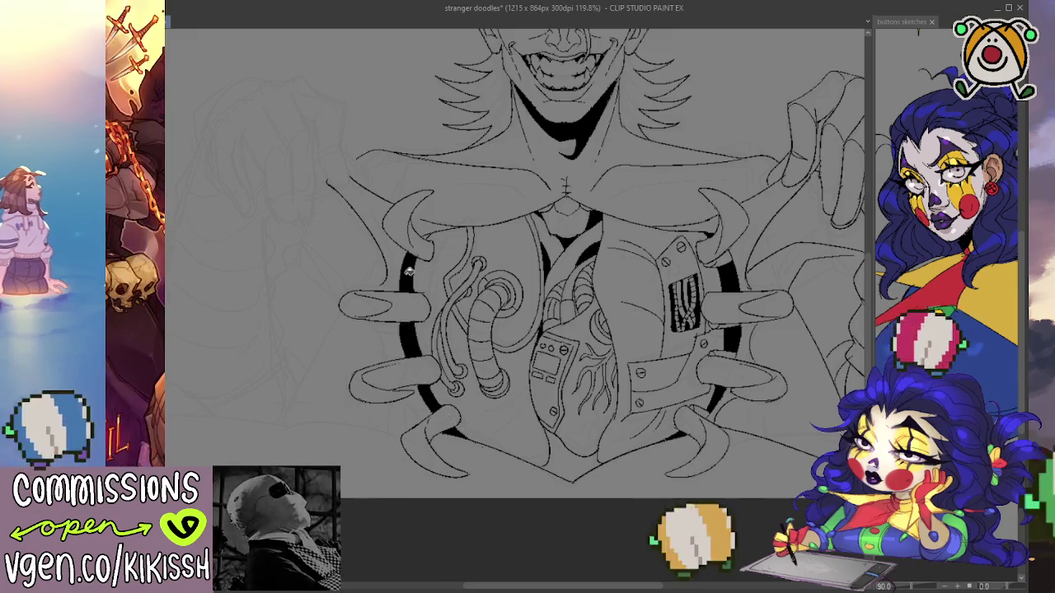
Undo the previous strokes of the ring's left arc.
scroll(618, 276, up, 2)
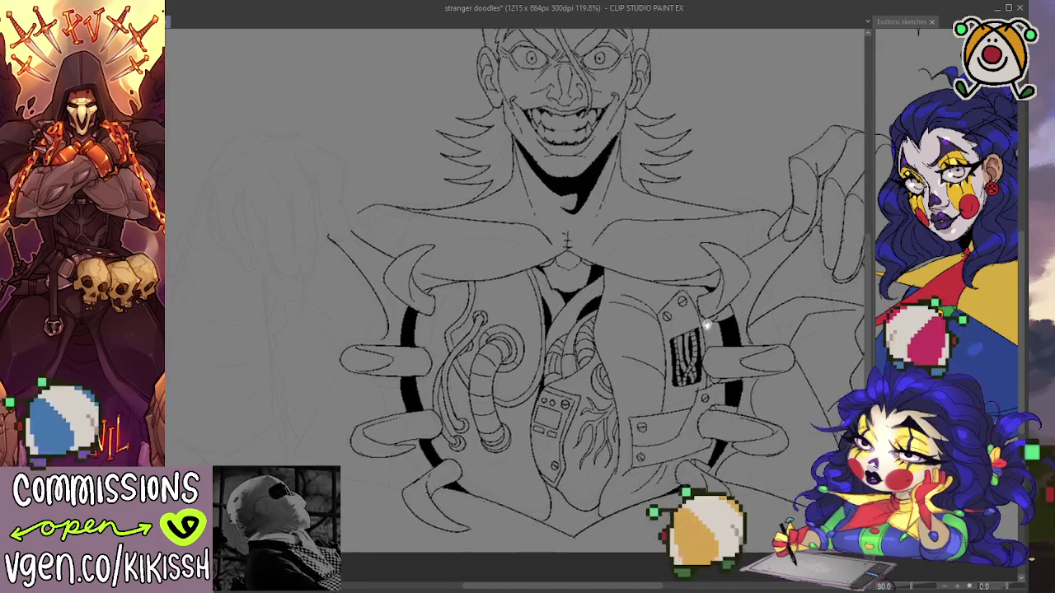
key(ctrl+z)
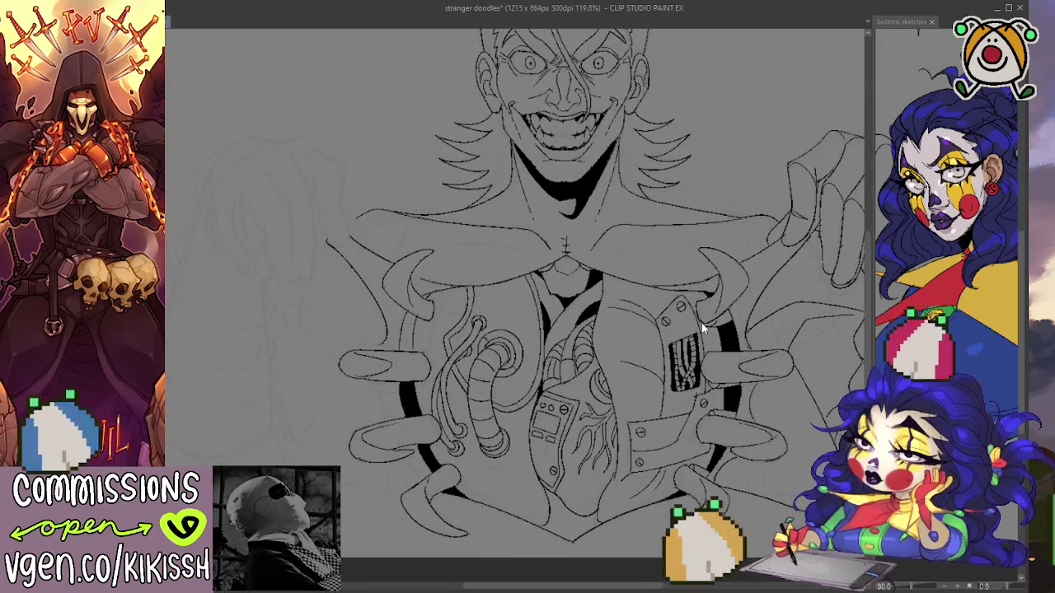
key(ctrl+z)
key(ctrl+z)
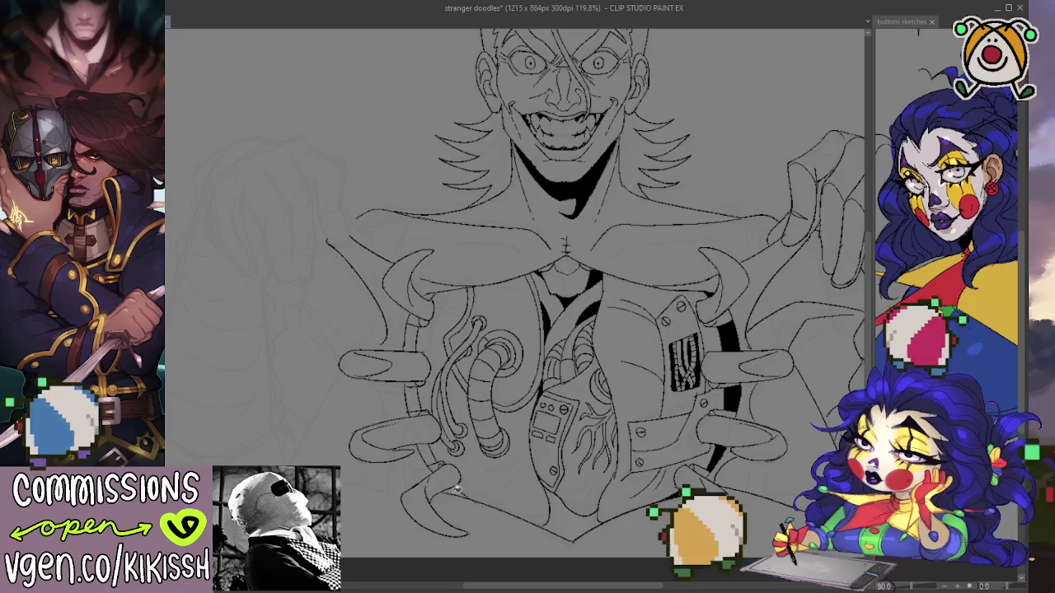
Fill black into the lower-left claw and redraw the thick stroke up the ring's left edge.
drag(456, 490, 430, 455)
drag(415, 406, 412, 323)
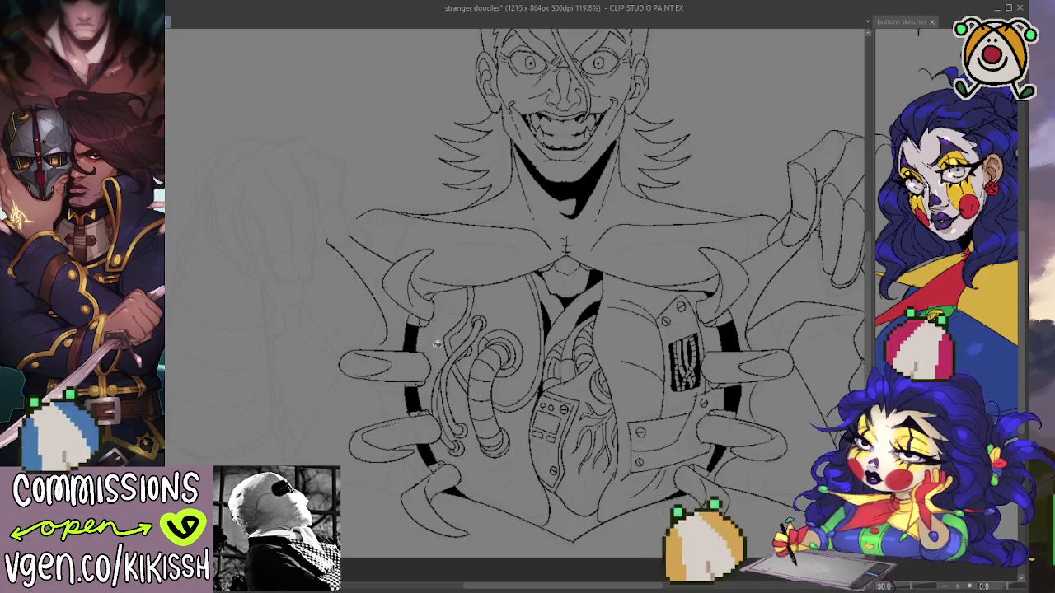
drag(669, 283, 665, 295)
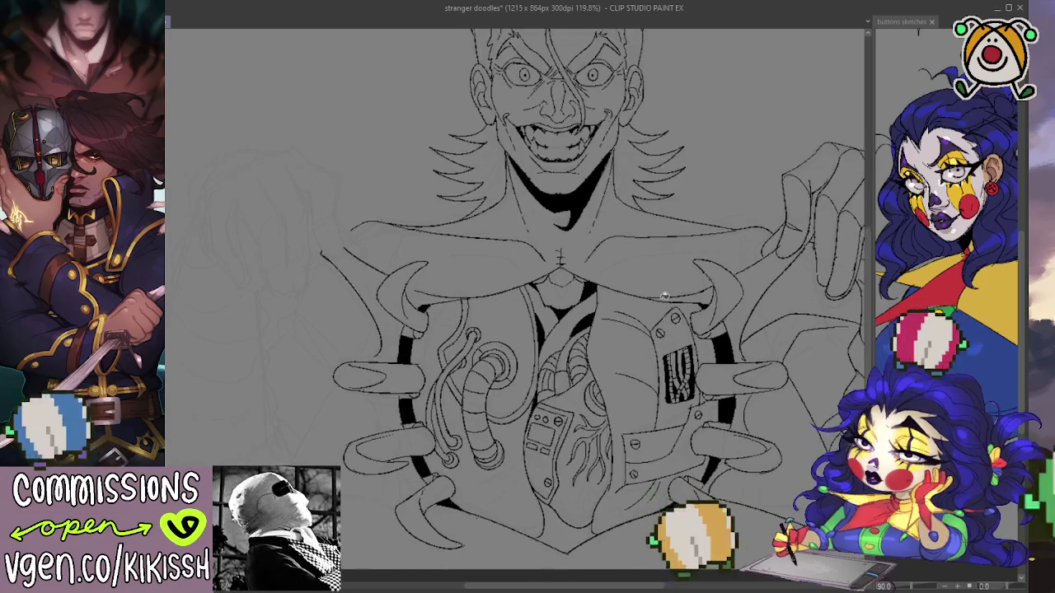
scroll(664, 295, down, 1)
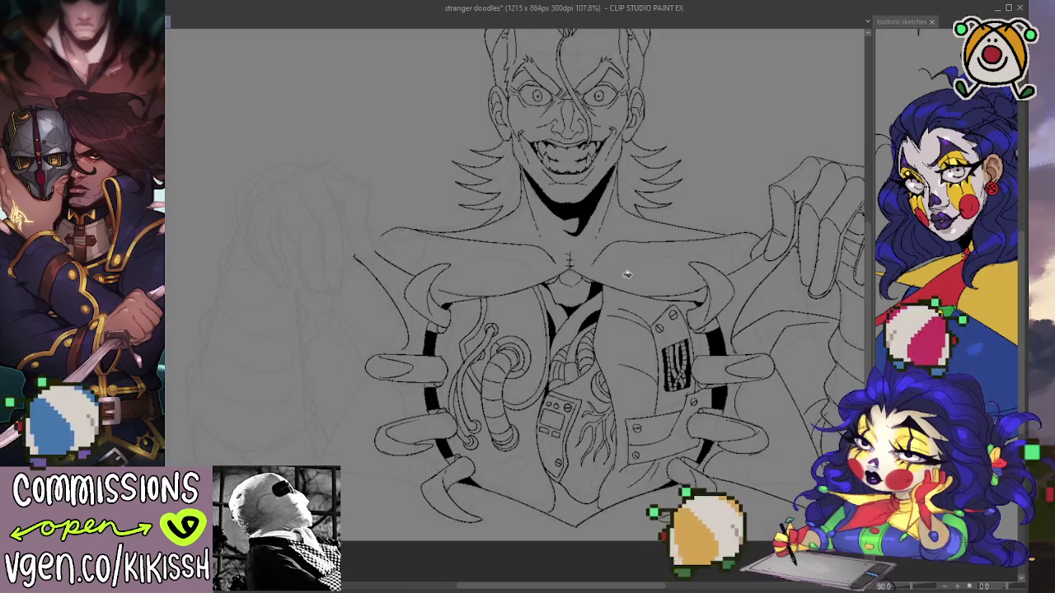
scroll(627, 275, up, 2)
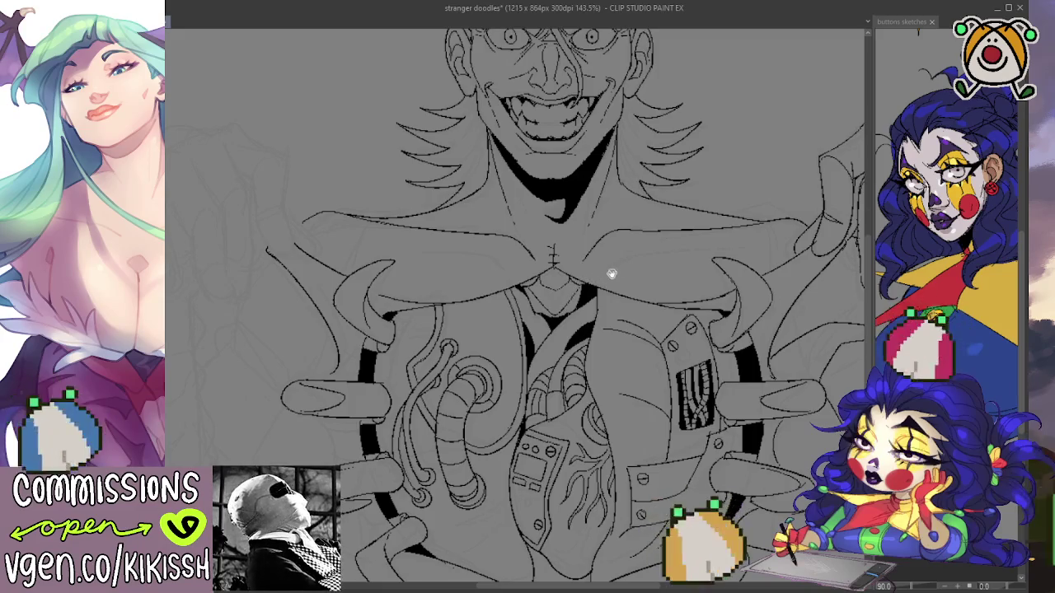
scroll(616, 278, down, 1)
scroll(630, 280, down, 2)
scroll(633, 283, down, 1)
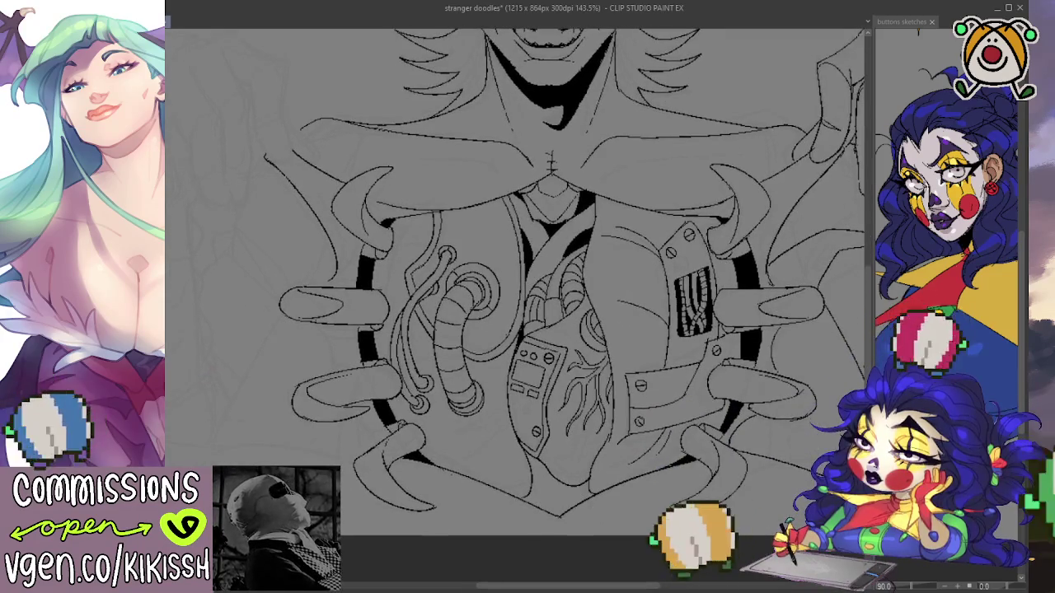
mouse_move(603, 393)
mouse_down()
mouse_move(611, 446)
mouse_move(584, 370)
mouse_move(485, 359)
mouse_up()
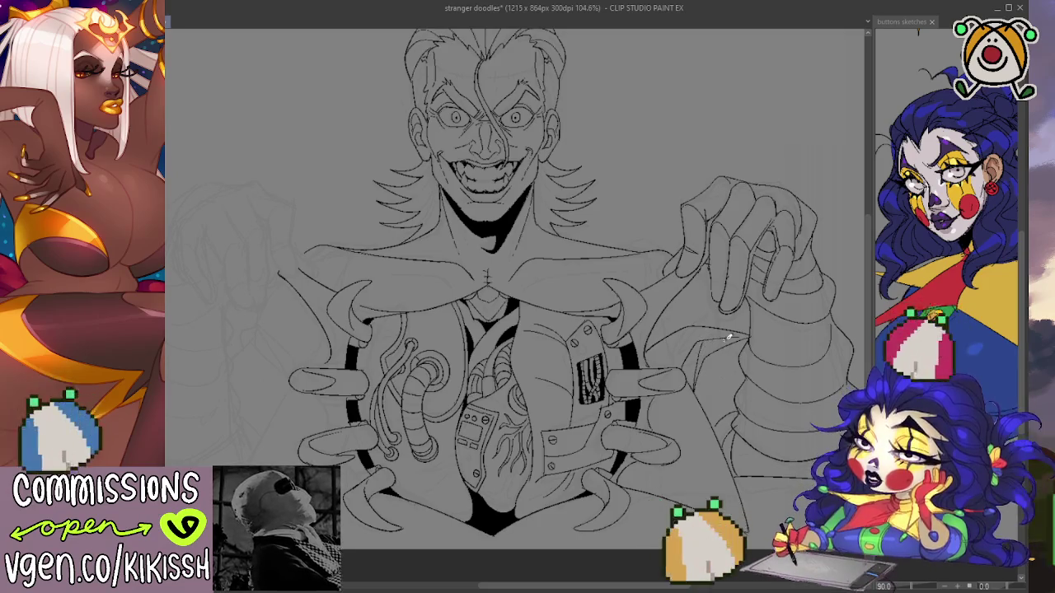
drag(728, 337, 803, 320)
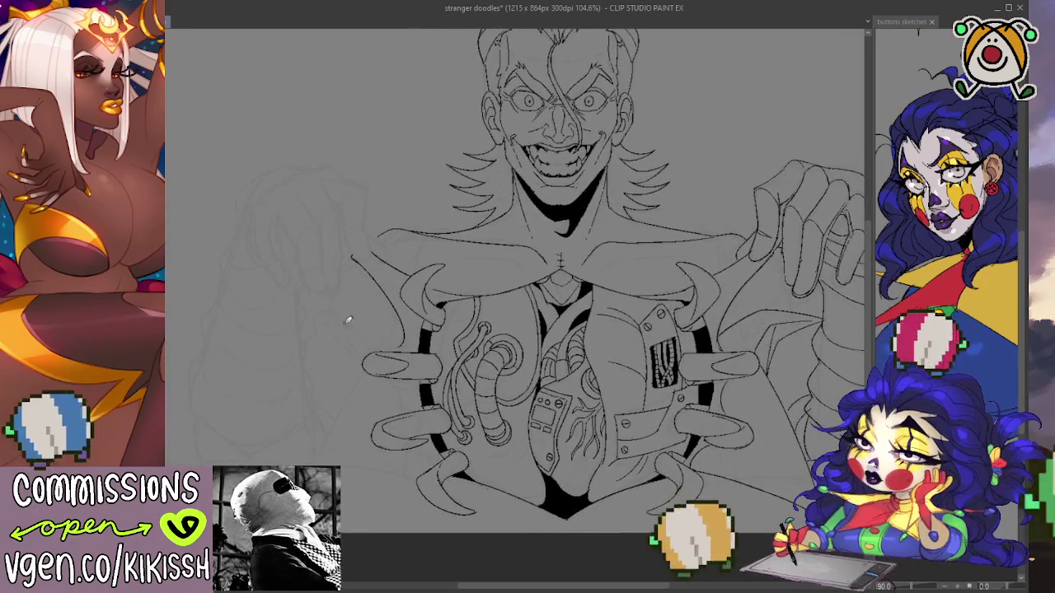
scroll(367, 309, right, 2)
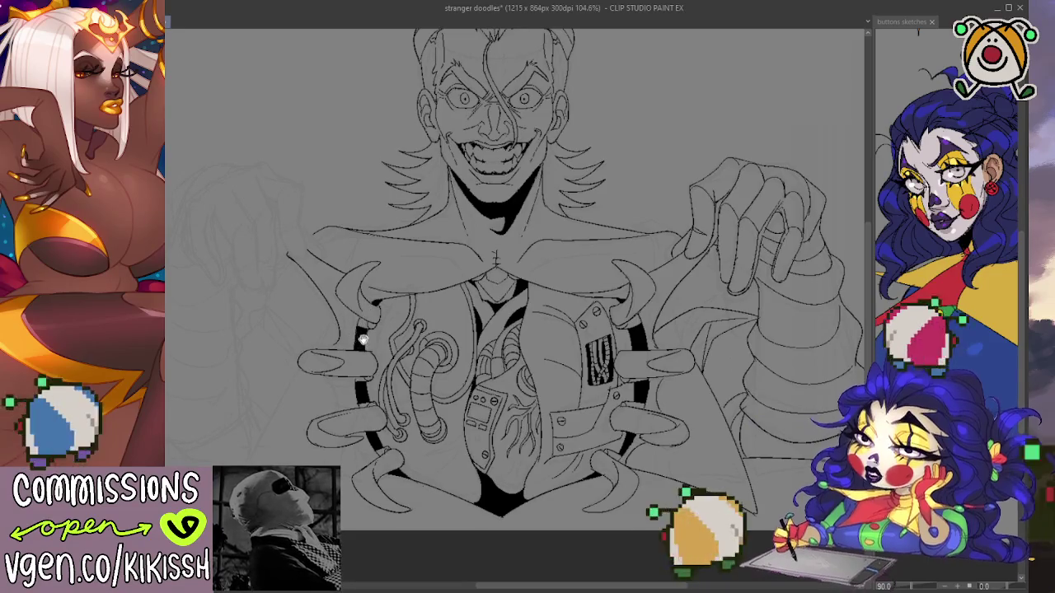
drag(362, 339, 376, 324)
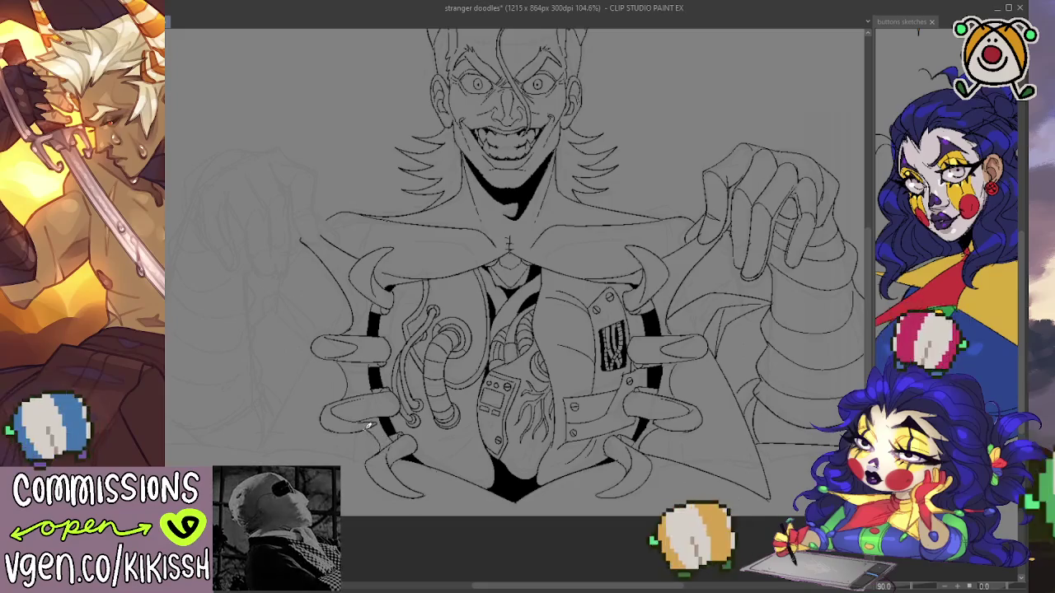
drag(472, 426, 484, 439)
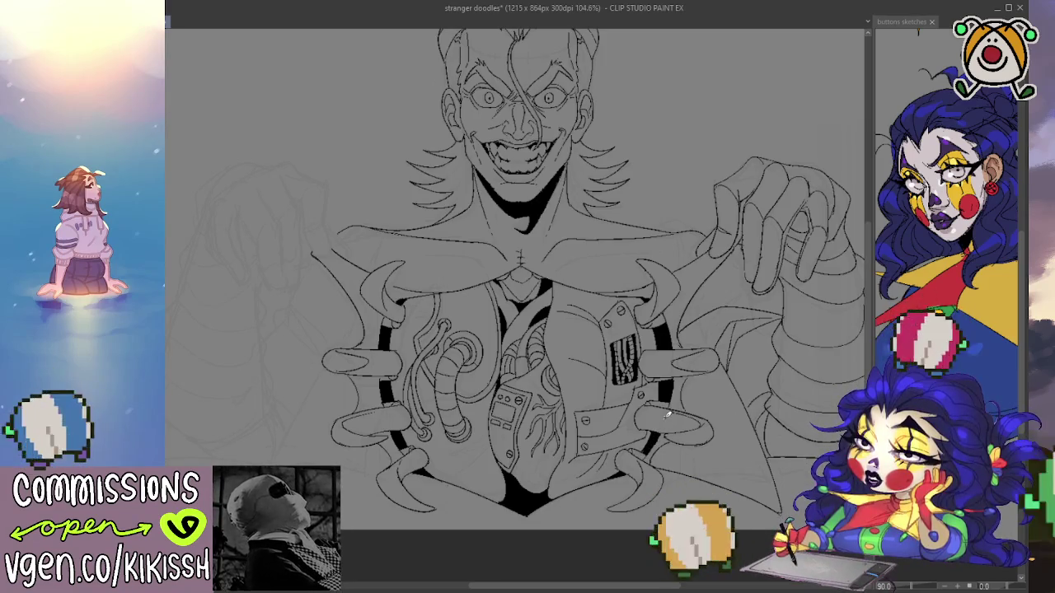
mouse_move(519, 251)
mouse_down()
mouse_move(523, 365)
mouse_move(511, 278)
mouse_up()
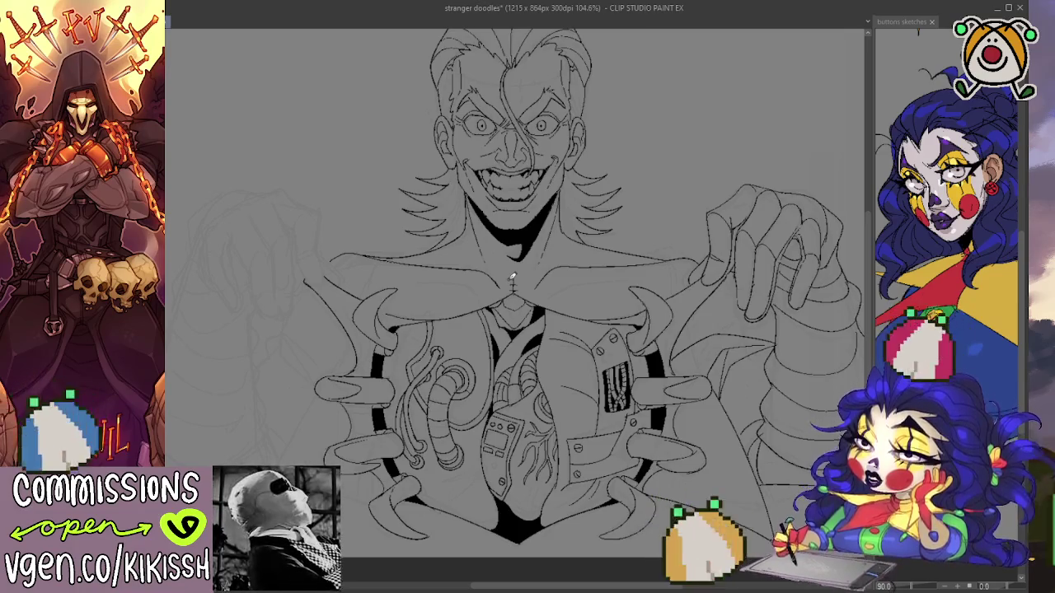
mouse_move(560, 425)
mouse_down()
mouse_move(585, 390)
mouse_move(587, 412)
mouse_up()
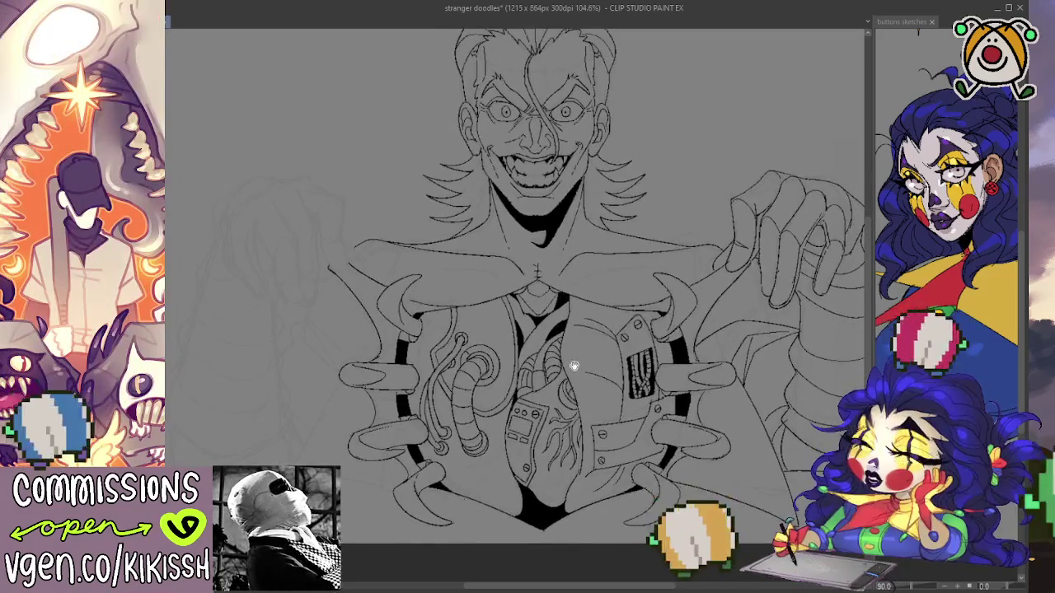
drag(572, 365, 564, 393)
scroll(584, 199, up, 1)
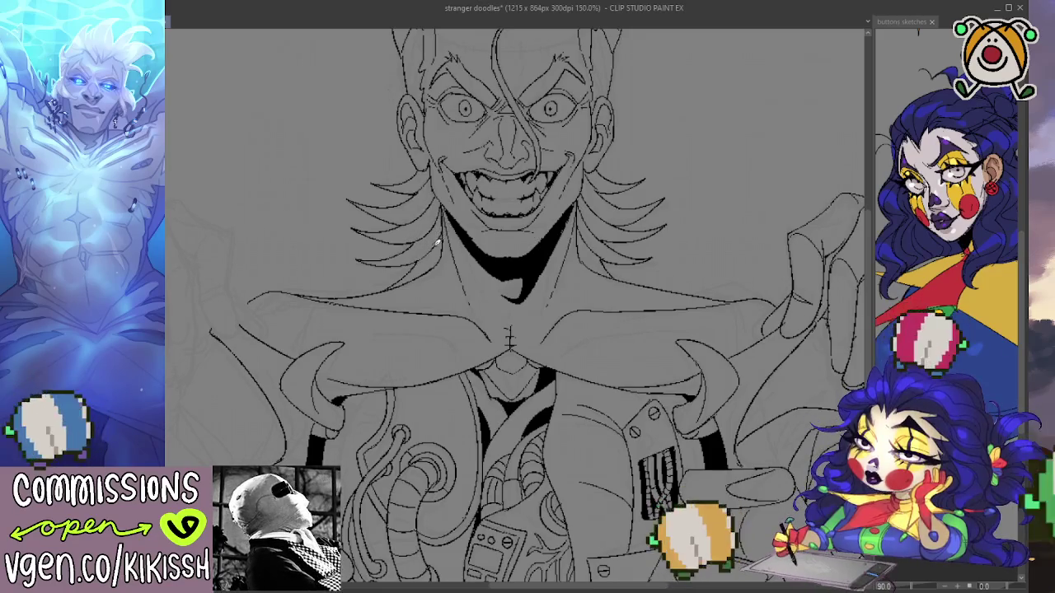
Zoom in on the head and undo the stray stroke in the hair.
scroll(532, 317, up, 3)
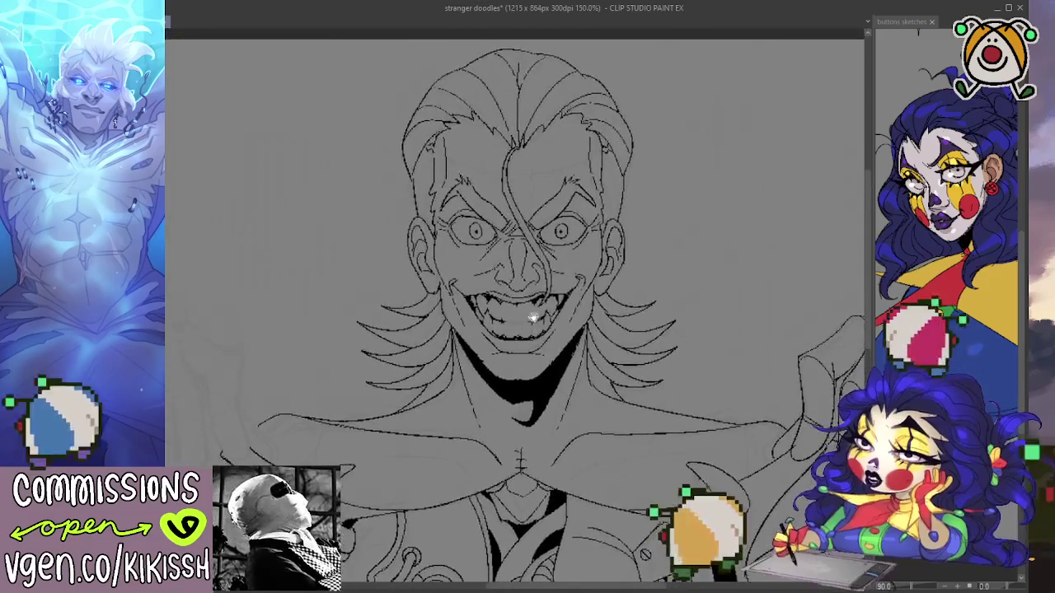
scroll(532, 305, up, 1)
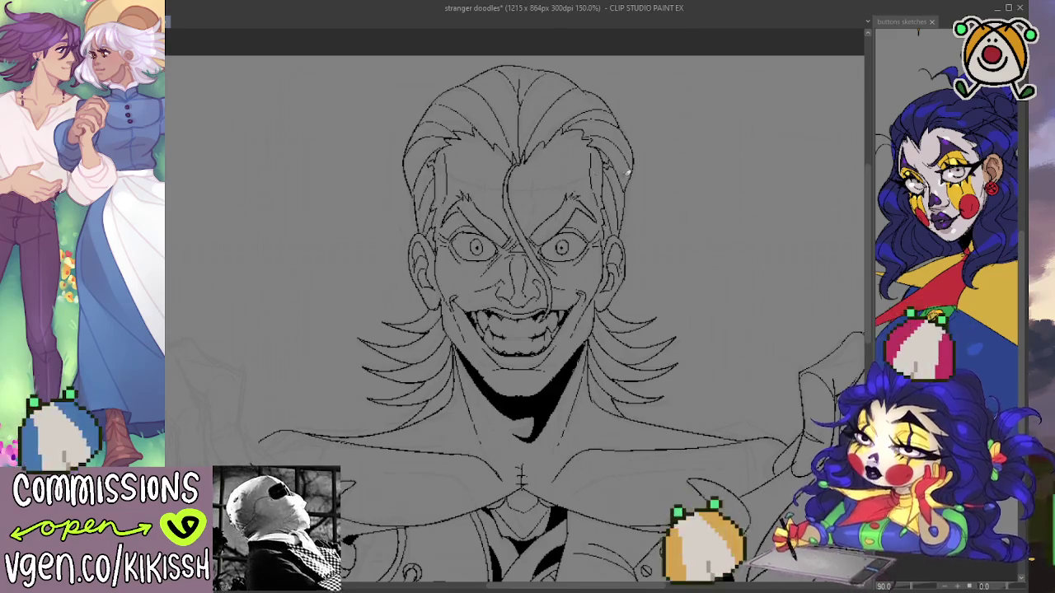
mouse_move(715, 263)
mouse_down()
mouse_move(721, 232)
mouse_move(781, 245)
mouse_up()
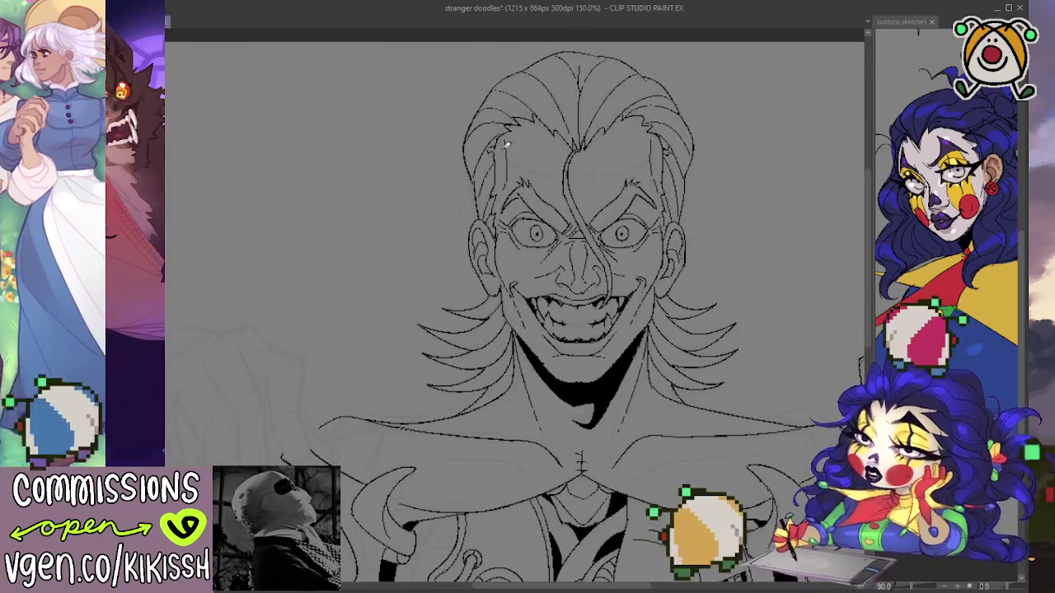
key(ctrl+z)
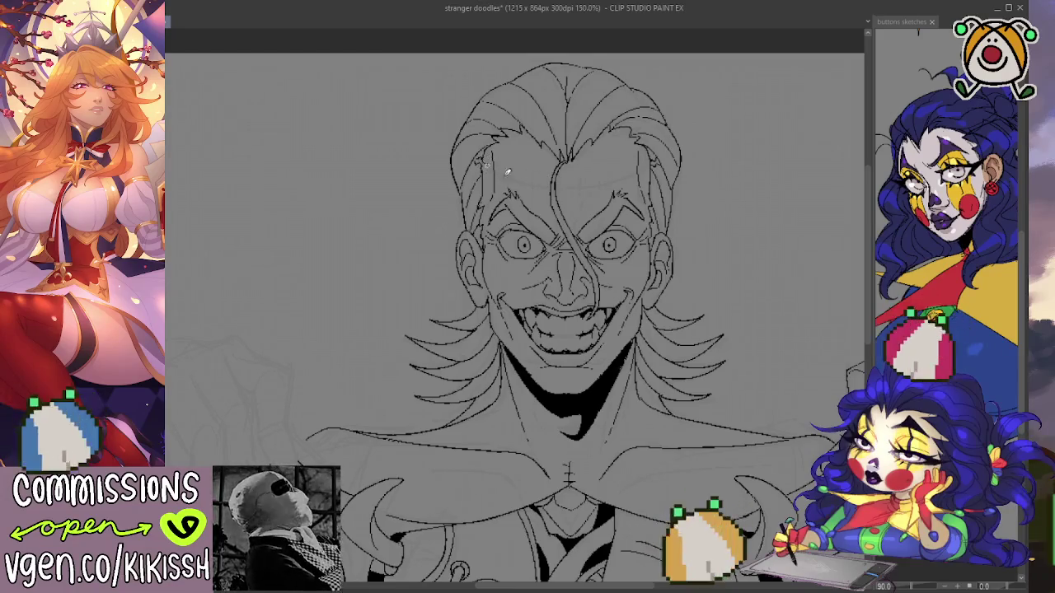
Ink the band line across the forehead just under the swept-back hair, retrying until it sits right.
drag(488, 165, 542, 185)
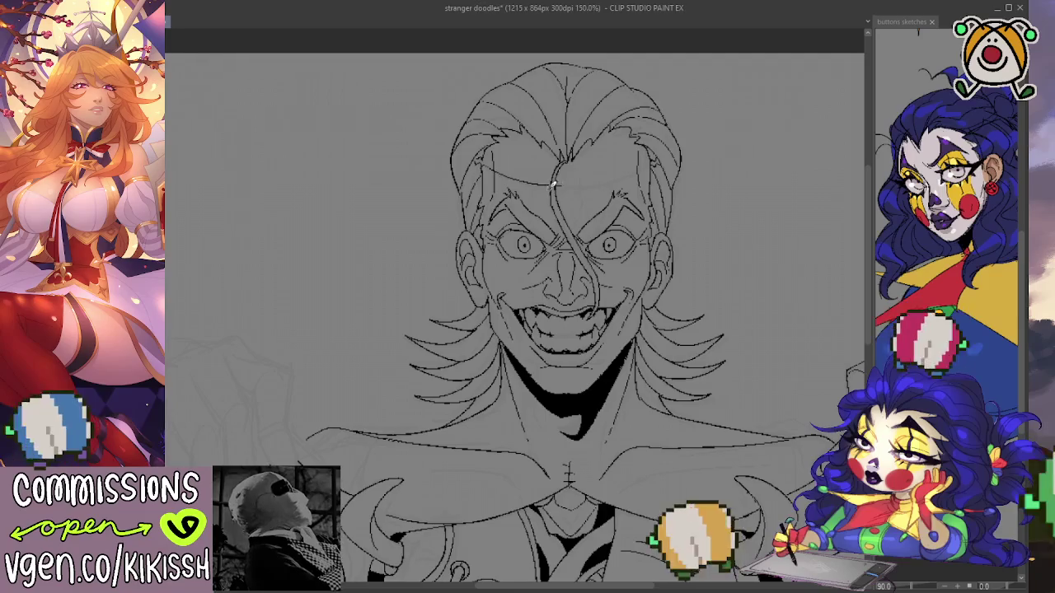
key(ctrl+z)
drag(484, 163, 546, 186)
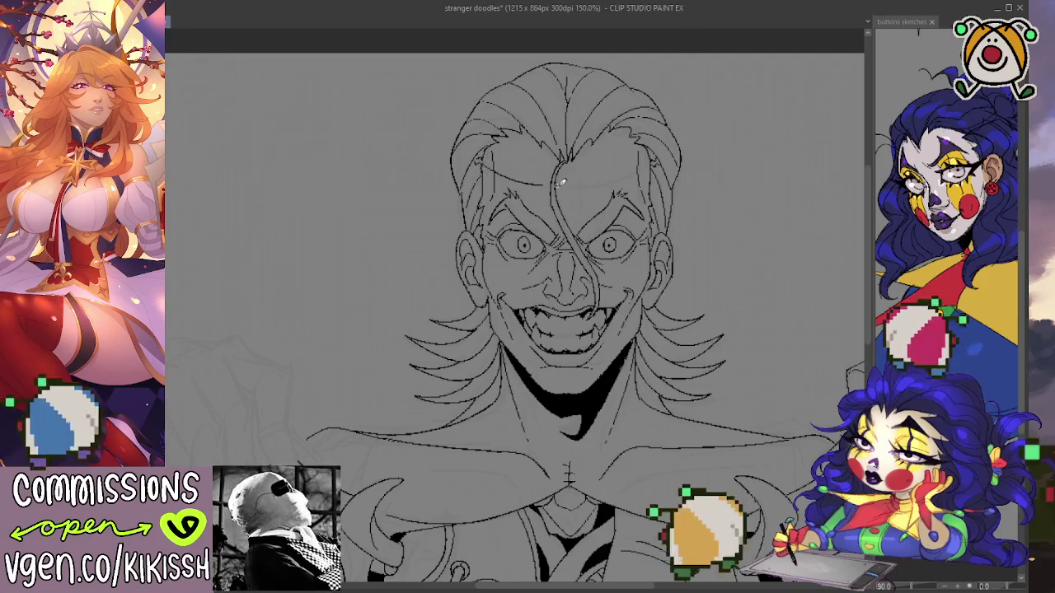
key(ctrl+z)
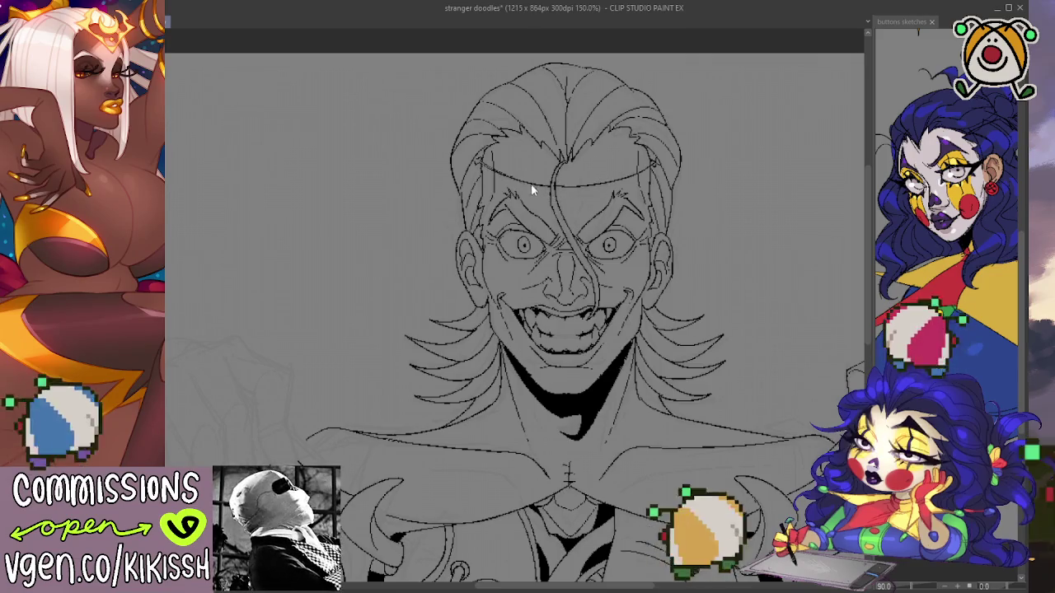
key(ctrl+z)
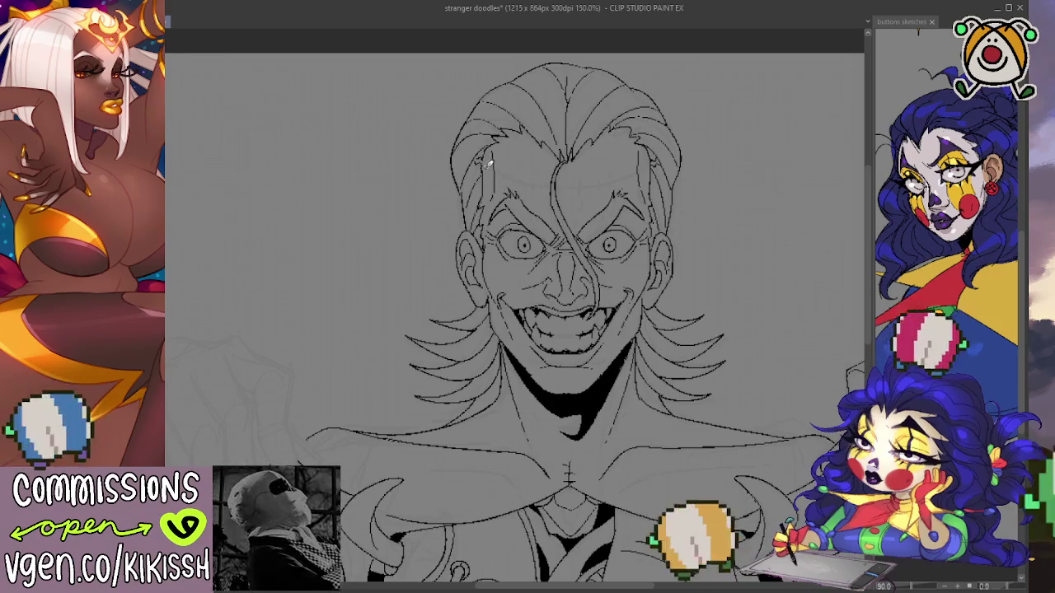
mouse_move(489, 164)
mouse_down()
mouse_move(600, 182)
mouse_move(655, 159)
mouse_up()
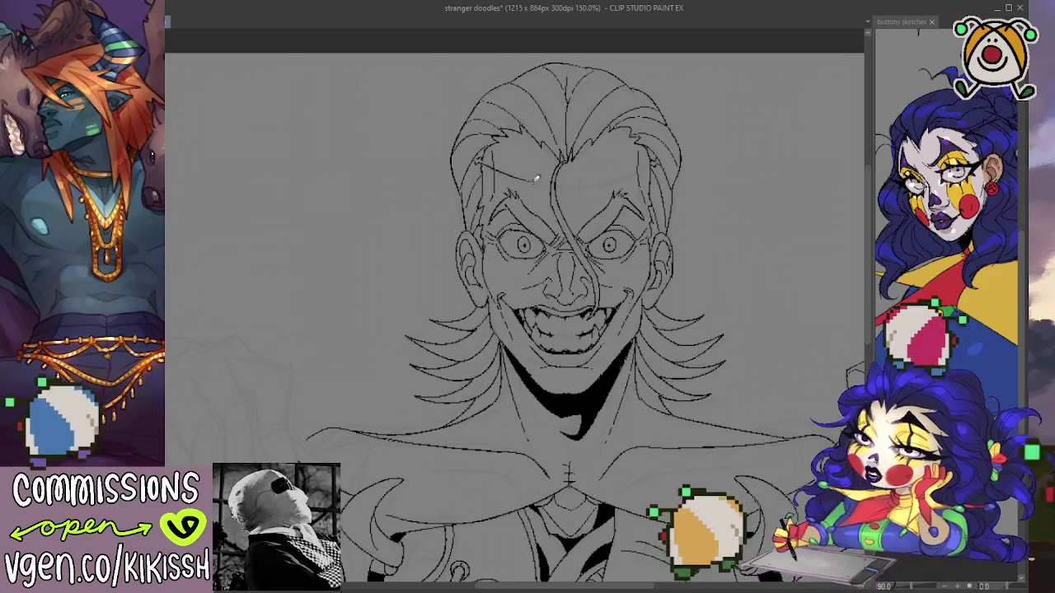
mouse_move(481, 160)
mouse_down()
mouse_move(517, 180)
mouse_move(575, 183)
mouse_up()
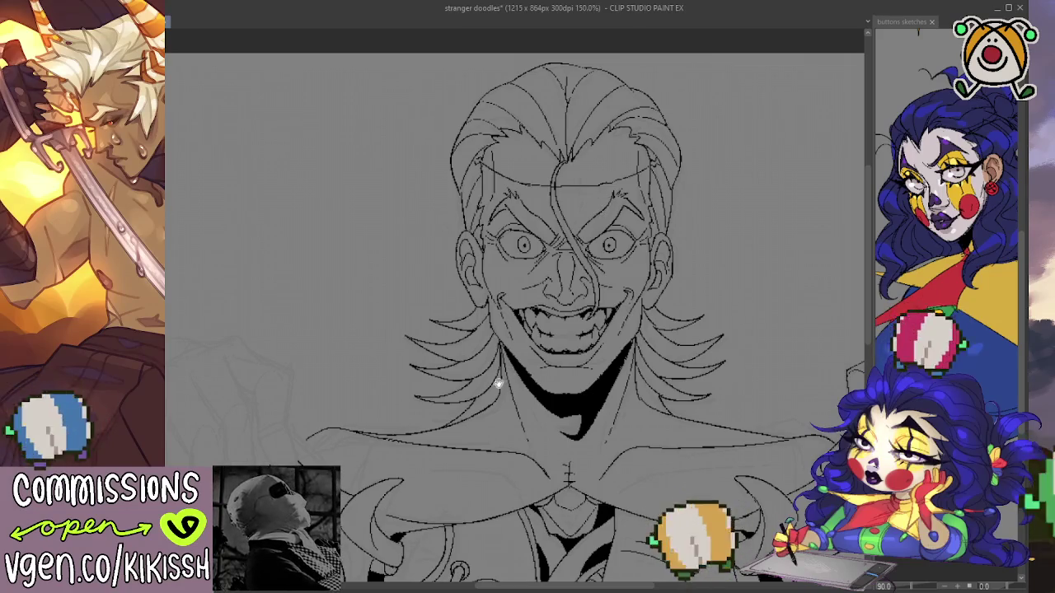
Zoom out to about 108% and pan so the open coat and mechanical chest show below the face.
drag(500, 397, 534, 363)
scroll(470, 405, down, 3)
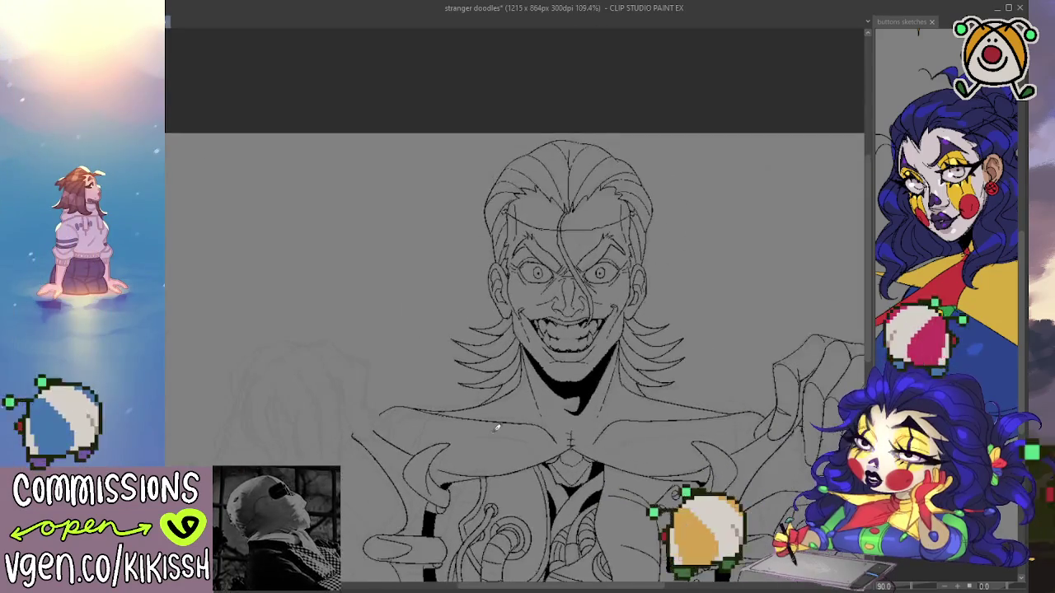
mouse_move(489, 302)
mouse_down()
mouse_move(551, 316)
mouse_move(518, 308)
mouse_up()
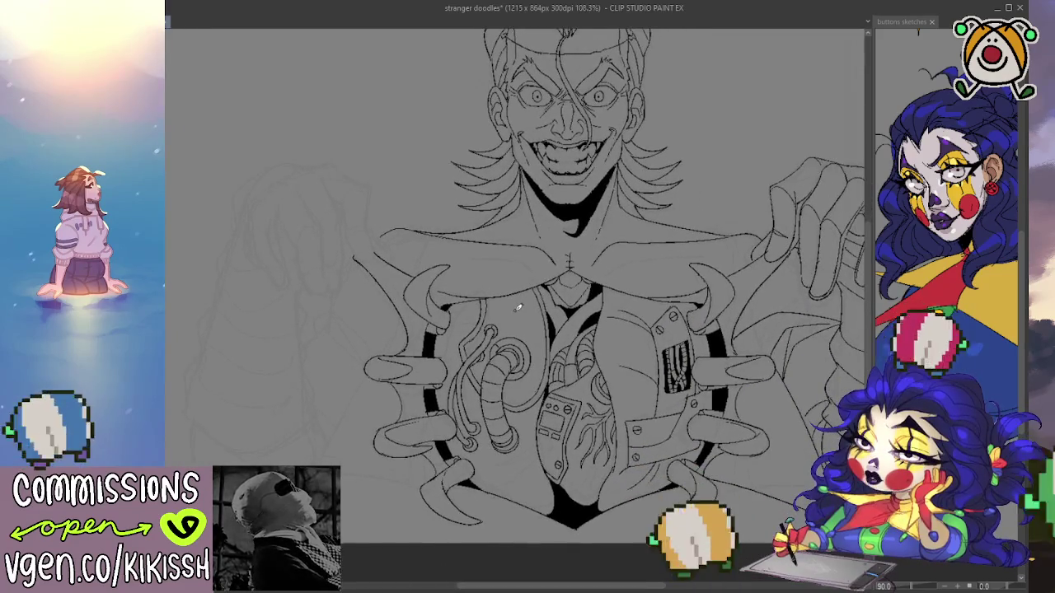
drag(371, 327, 375, 302)
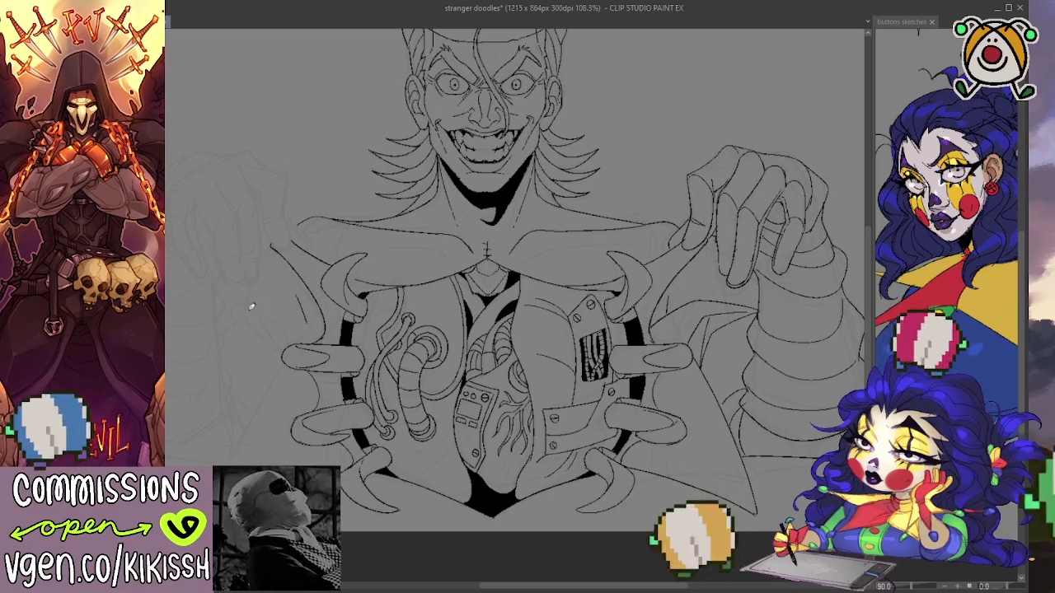
Sketch pencil strokes along the left coat edge, discarding the last bad attempt.
drag(222, 309, 285, 313)
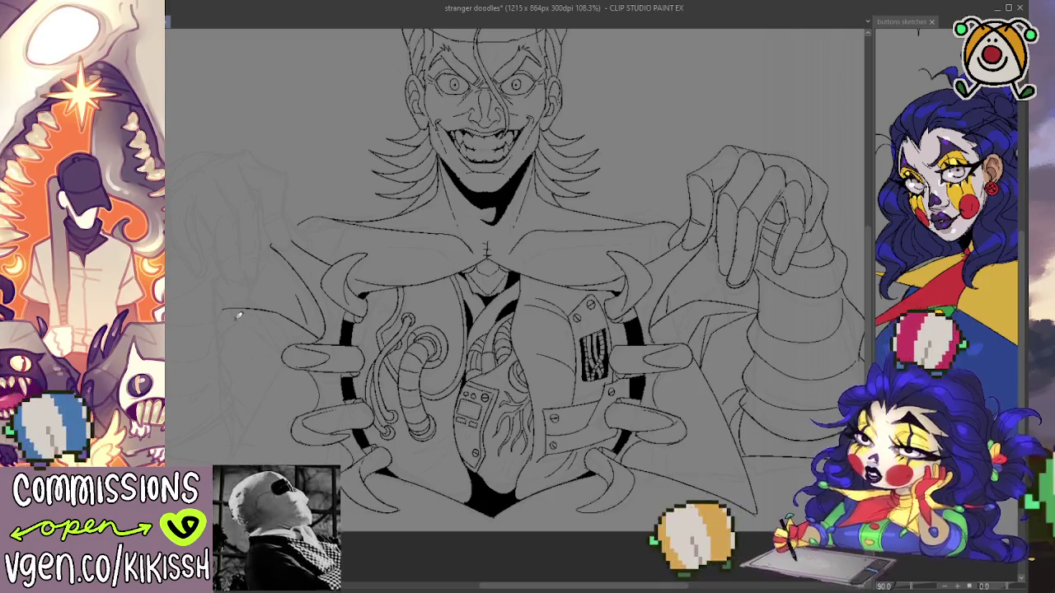
drag(236, 310, 283, 352)
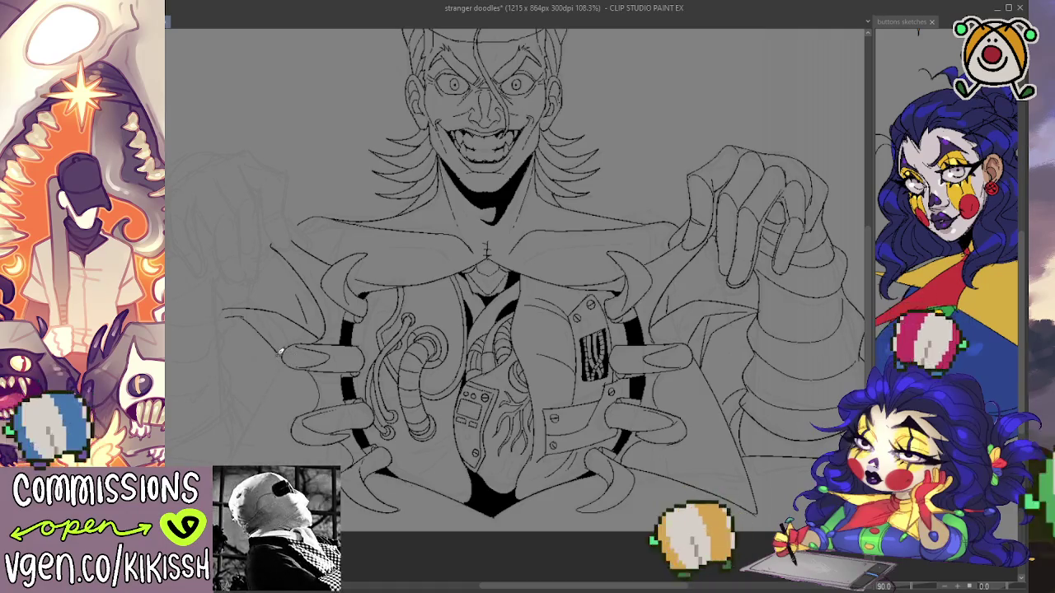
mouse_move(240, 313)
mouse_down()
mouse_move(289, 344)
mouse_move(245, 448)
mouse_up()
key(ctrl+z)
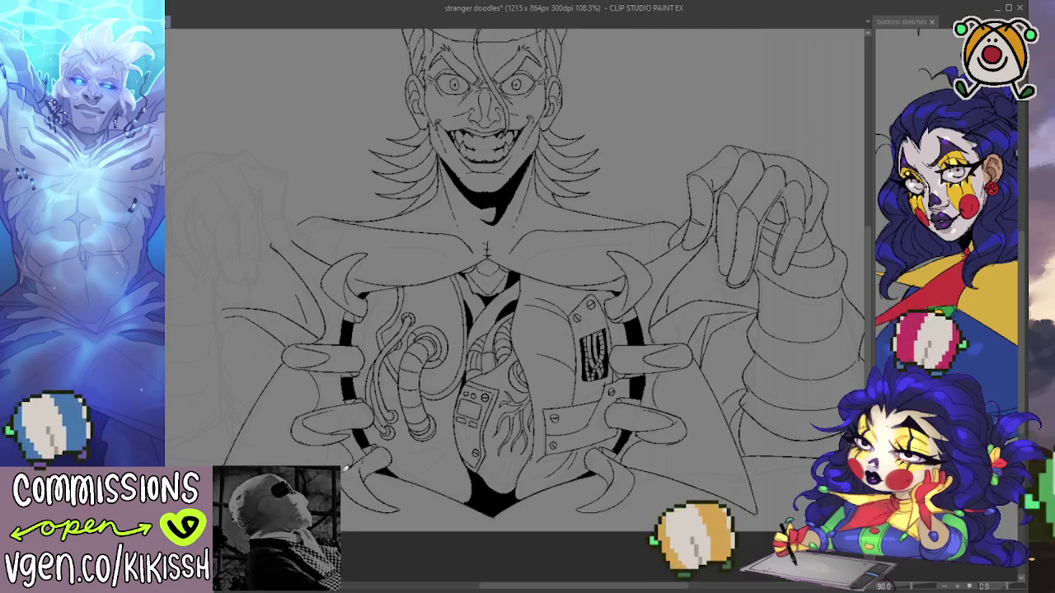
mouse_move(504, 408)
mouse_down()
mouse_move(624, 361)
mouse_move(604, 343)
mouse_up()
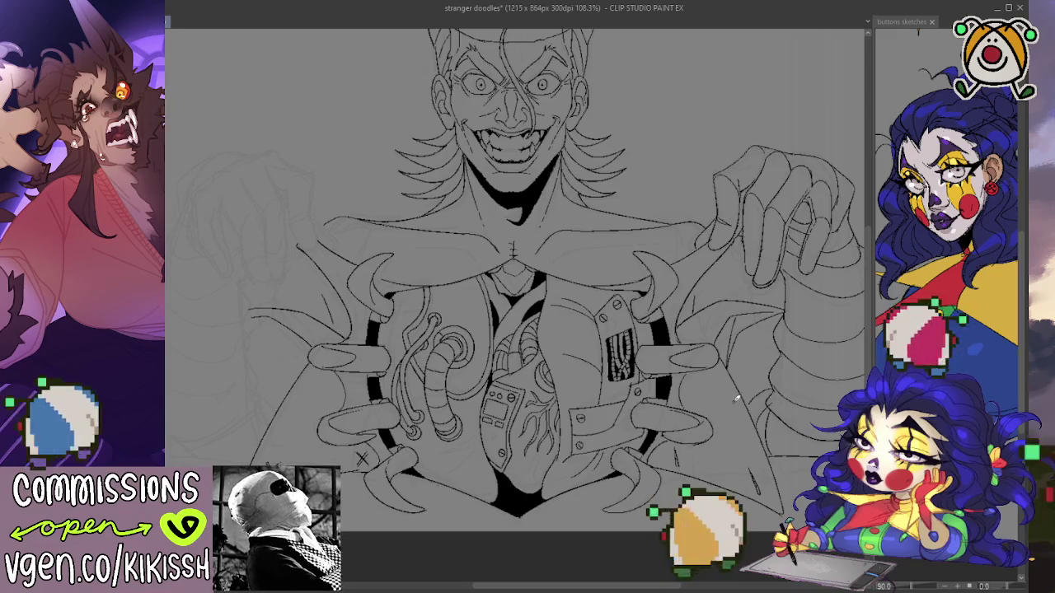
Ink a thin line from the chest tube's end down toward the lower chest.
drag(723, 385, 737, 395)
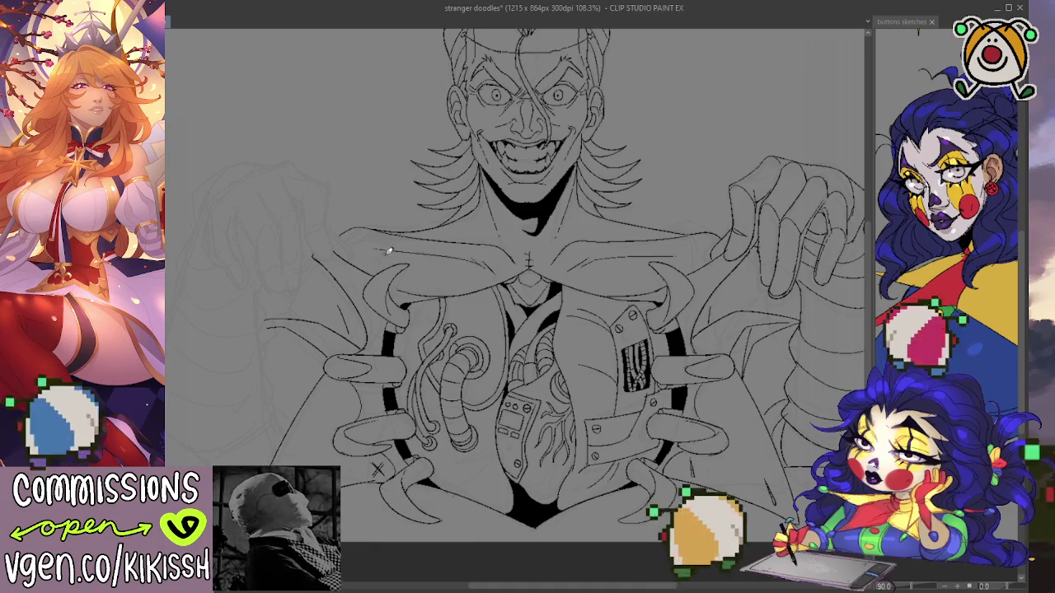
drag(612, 263, 668, 371)
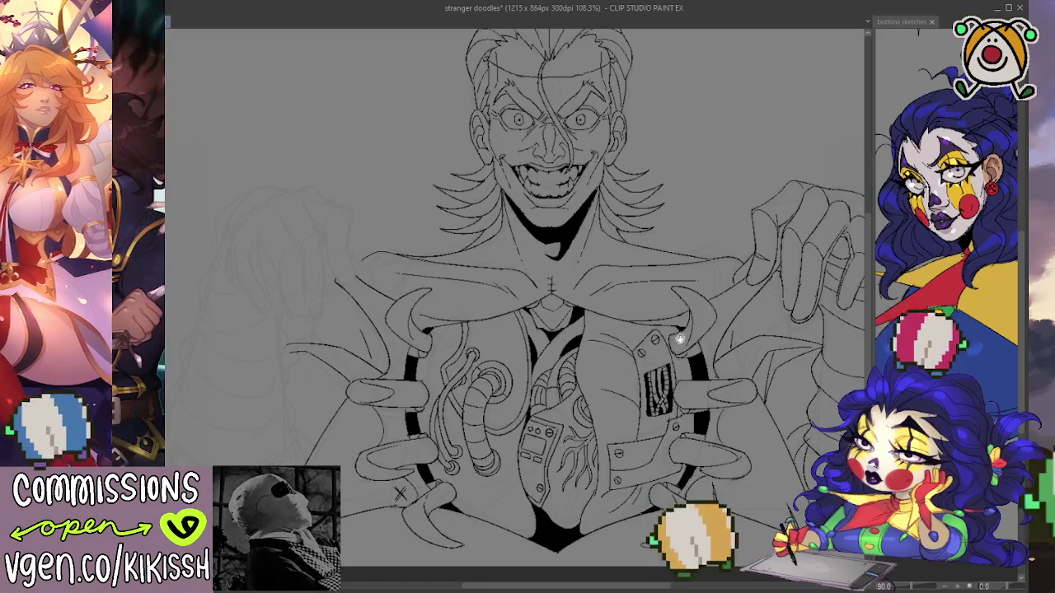
drag(667, 368, 661, 332)
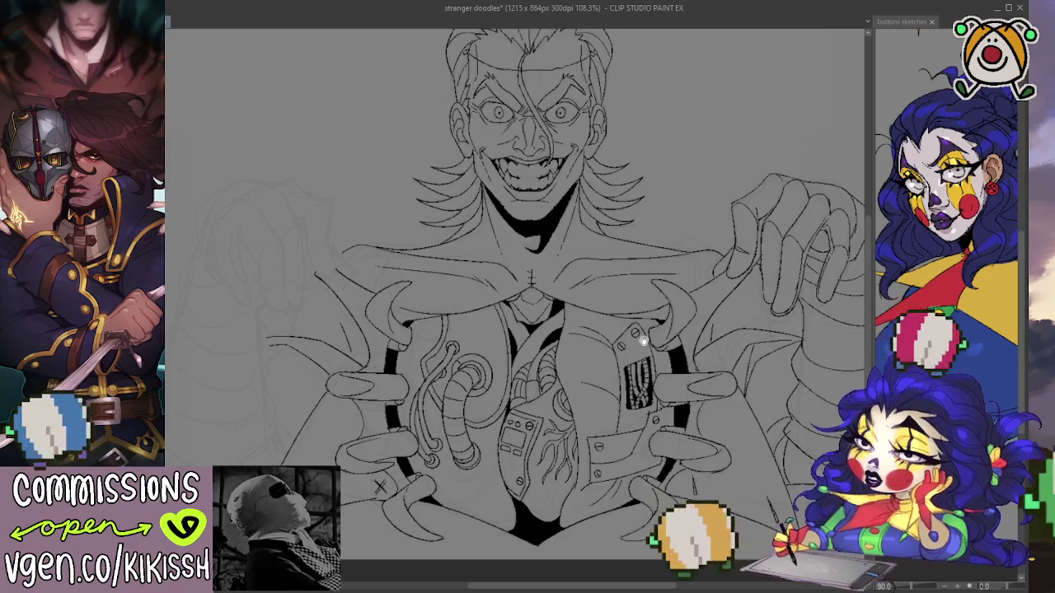
mouse_move(648, 336)
mouse_down()
mouse_move(645, 349)
mouse_move(649, 321)
mouse_up()
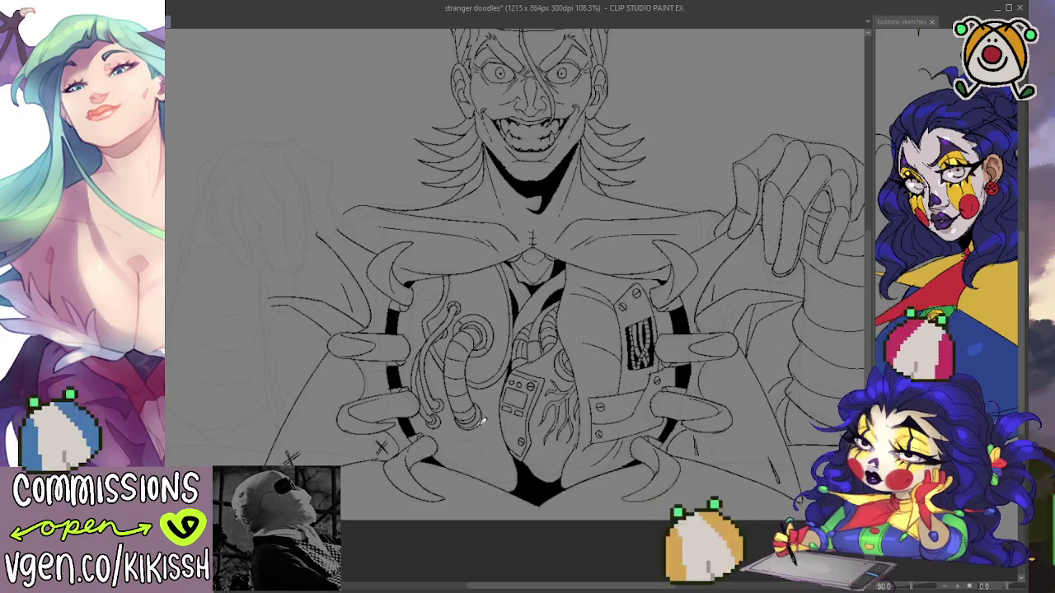
drag(475, 426, 496, 472)
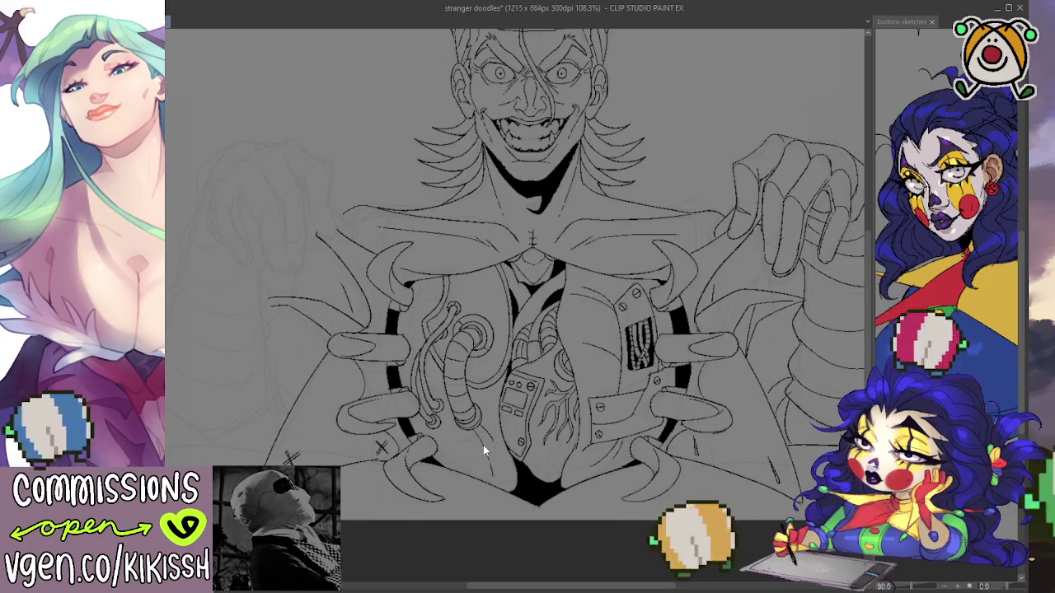
drag(478, 423, 494, 449)
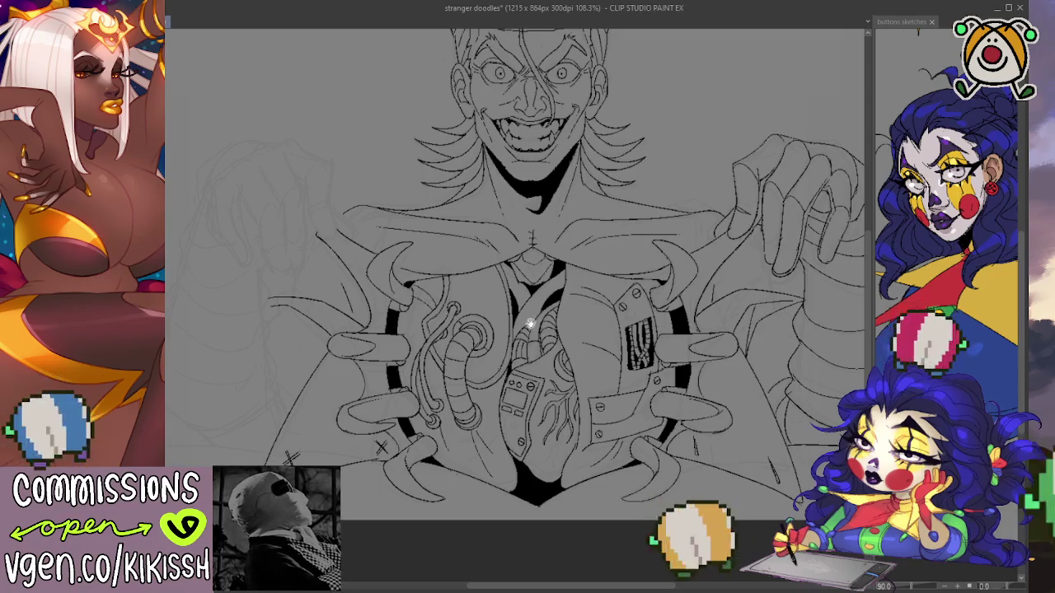
drag(521, 321, 548, 321)
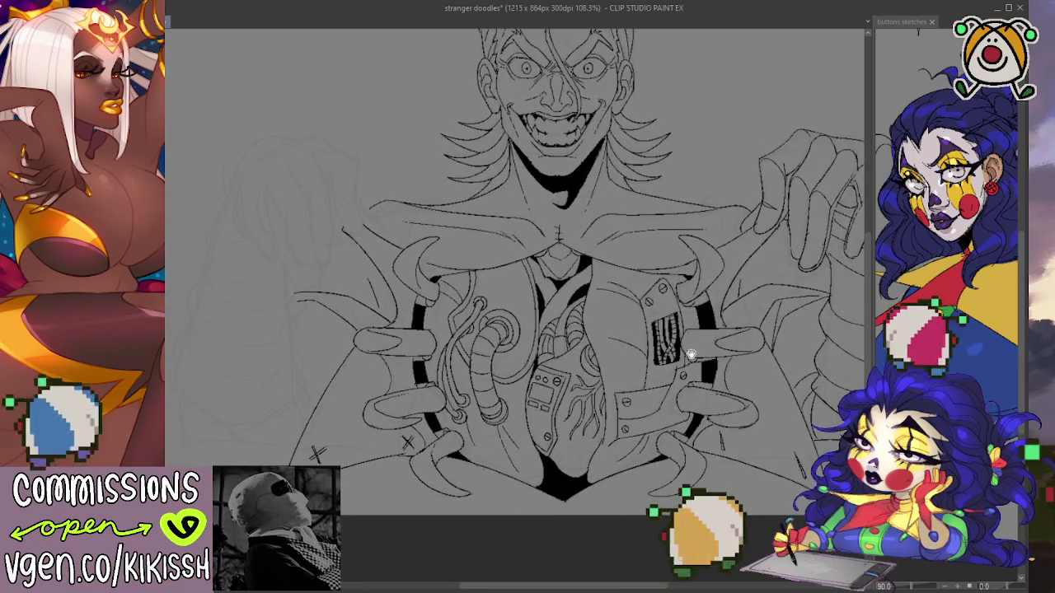
drag(639, 333, 664, 338)
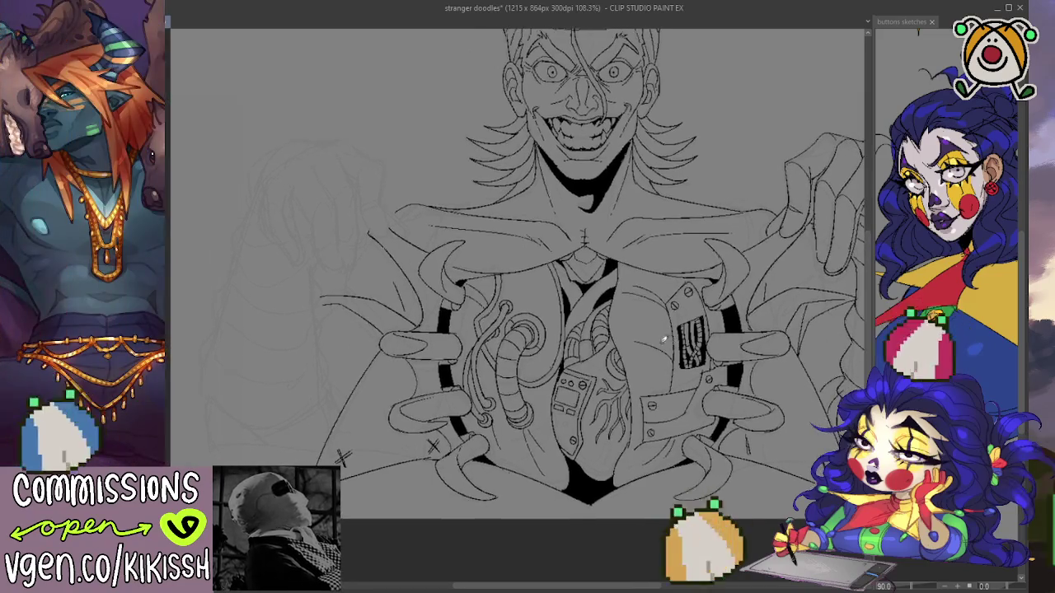
drag(470, 348, 445, 337)
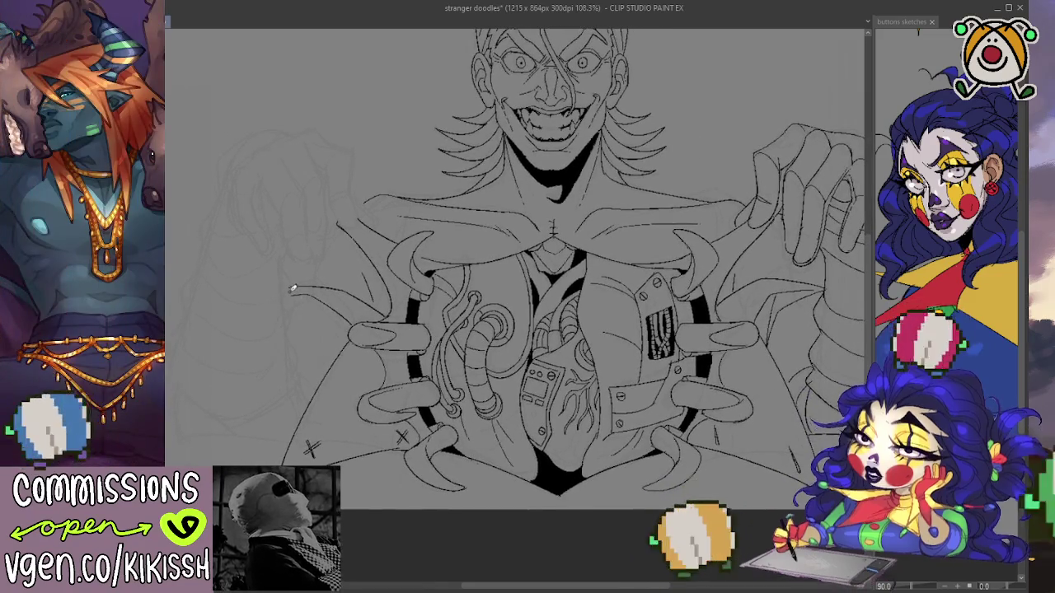
mouse_move(318, 302)
mouse_down()
mouse_move(308, 334)
mouse_move(278, 334)
mouse_move(295, 330)
mouse_move(313, 238)
mouse_up()
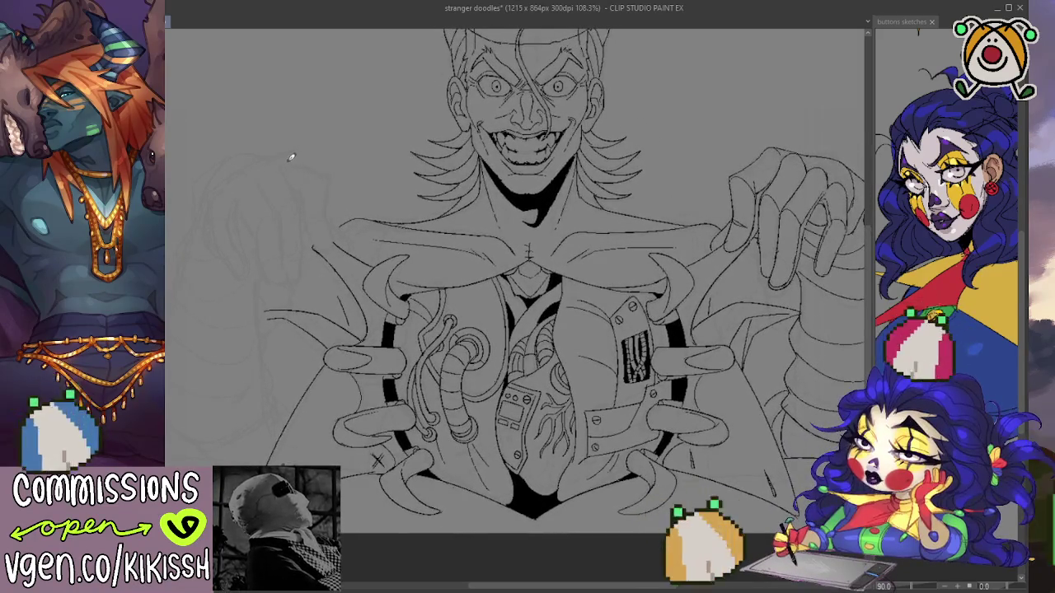
Sketch two strokes for the raised coat flap rising above the left shoulder.
drag(301, 157, 328, 214)
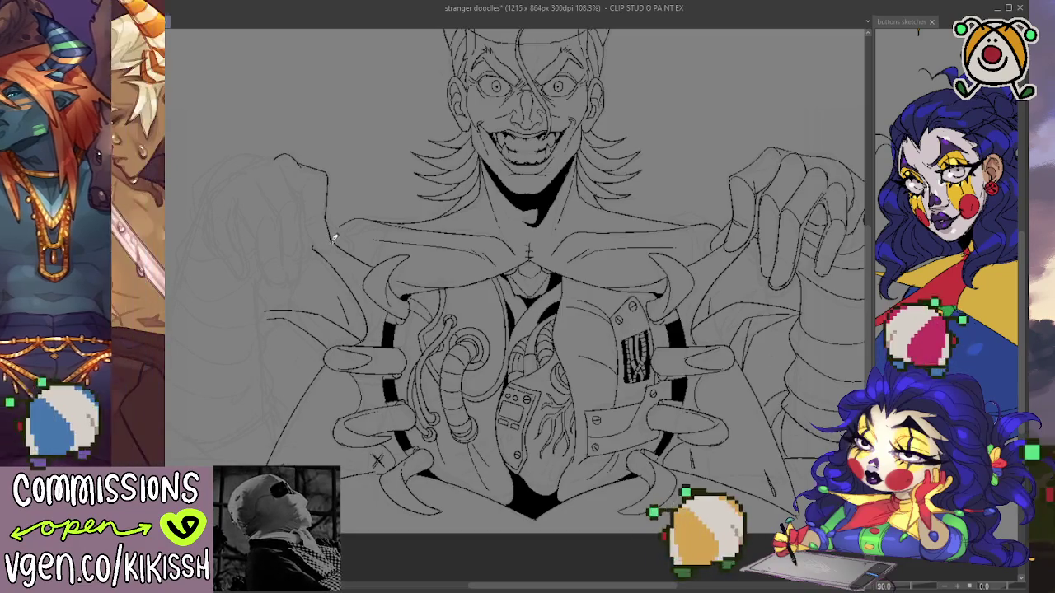
drag(309, 224, 318, 246)
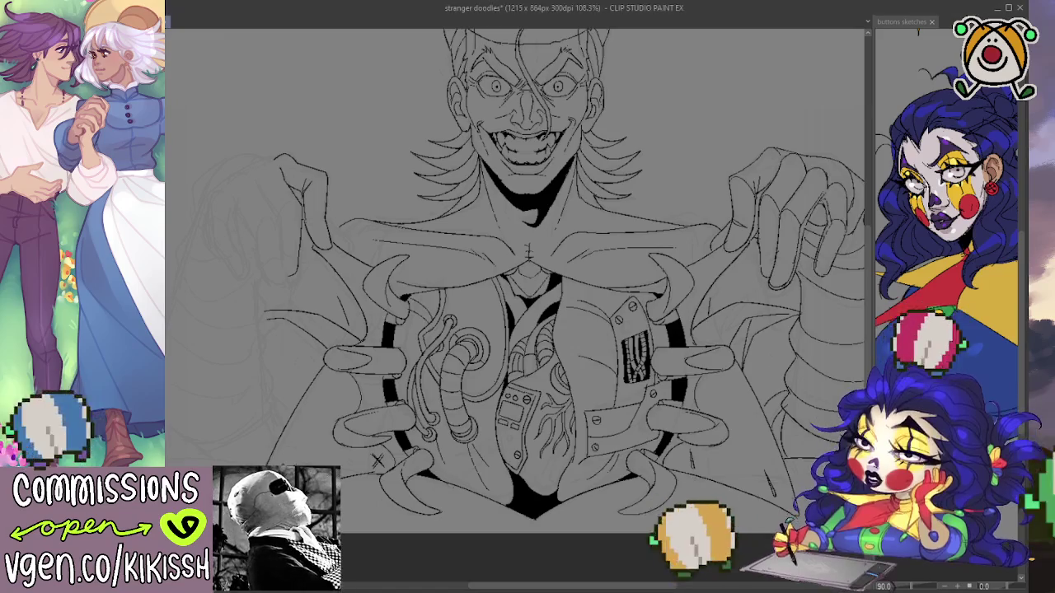
mouse_move(659, 448)
mouse_down()
mouse_move(702, 438)
mouse_move(650, 439)
mouse_up()
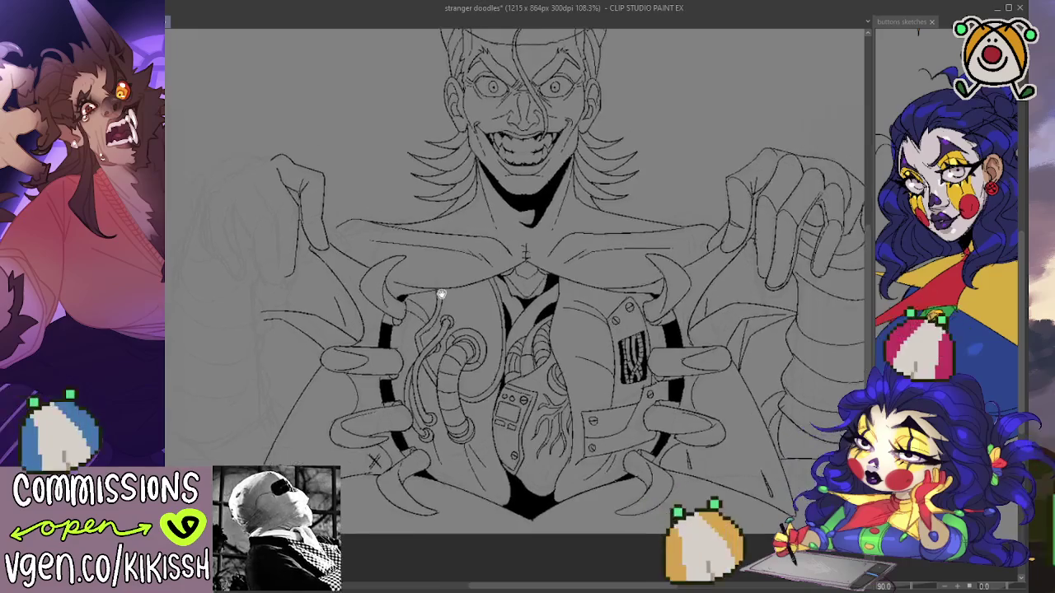
mouse_move(481, 323)
mouse_down()
mouse_move(454, 315)
mouse_move(506, 308)
mouse_move(536, 318)
mouse_move(528, 325)
mouse_up()
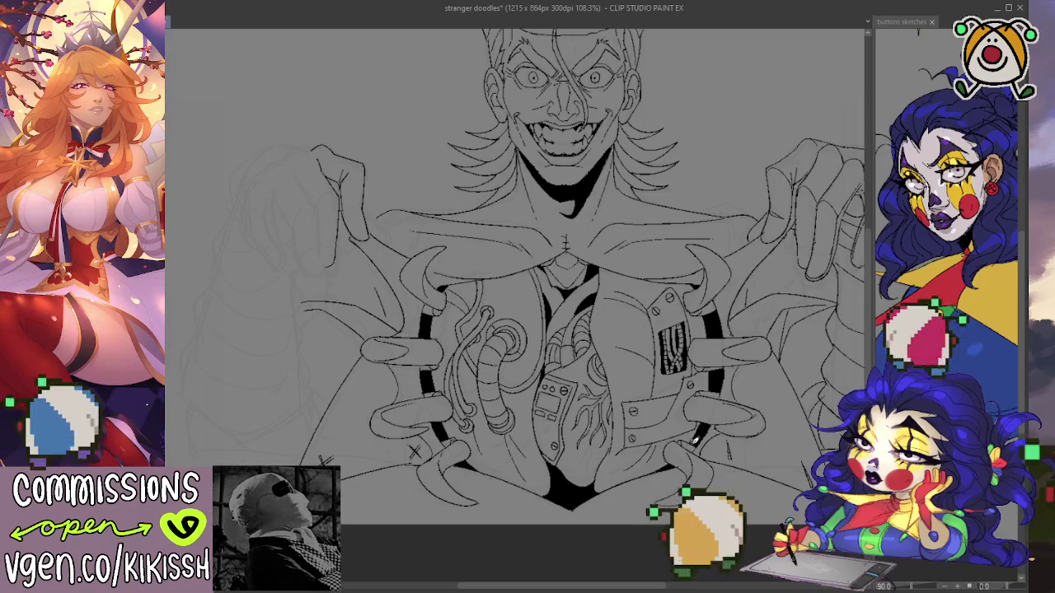
drag(648, 404, 718, 377)
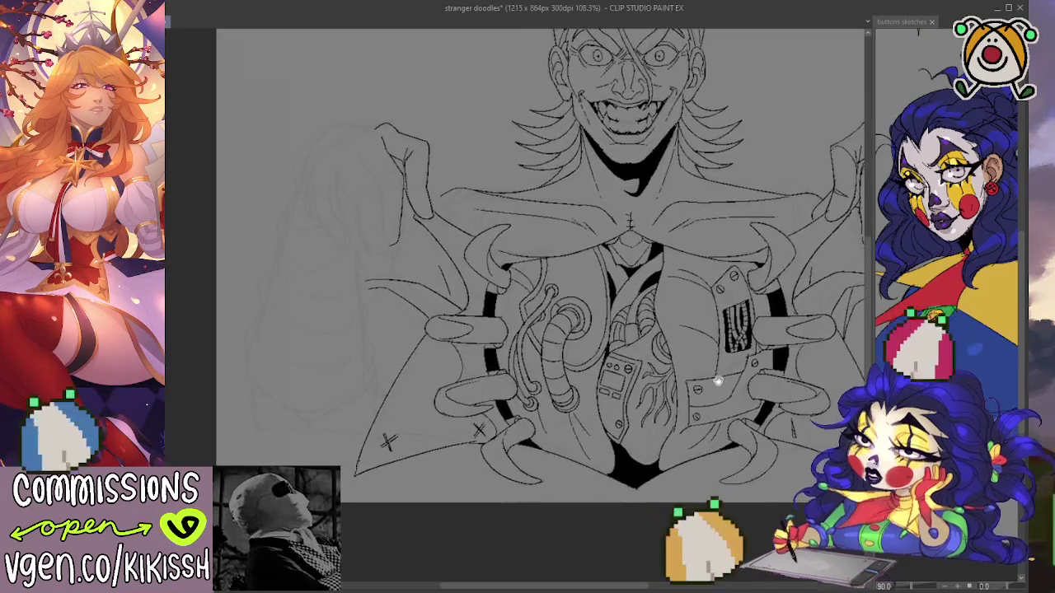
drag(459, 337, 358, 320)
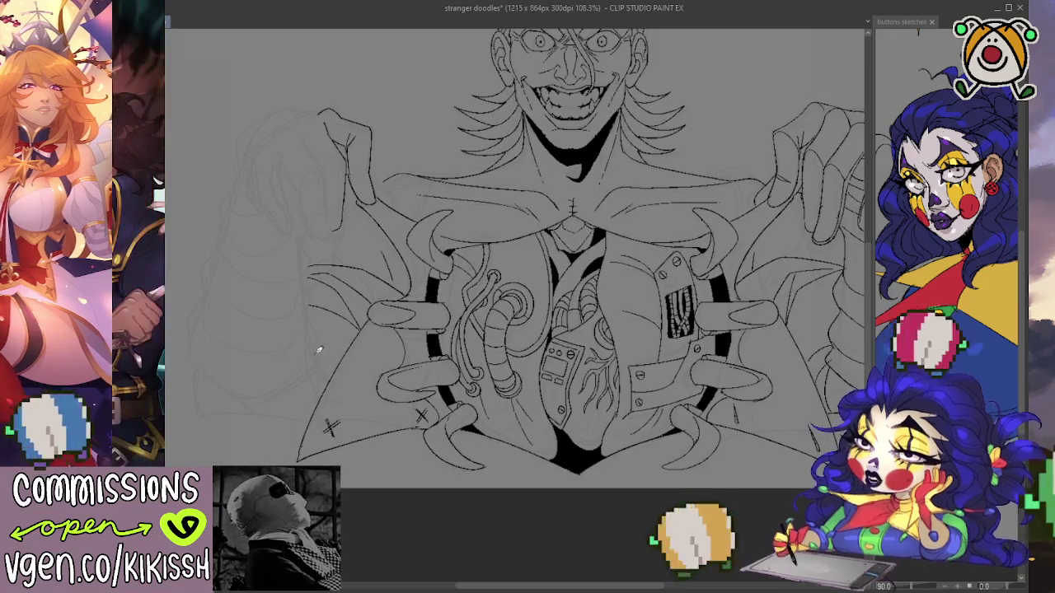
Sketch a line along the lifted coat flap.
scroll(328, 371, up, 2)
scroll(328, 373, down, 2)
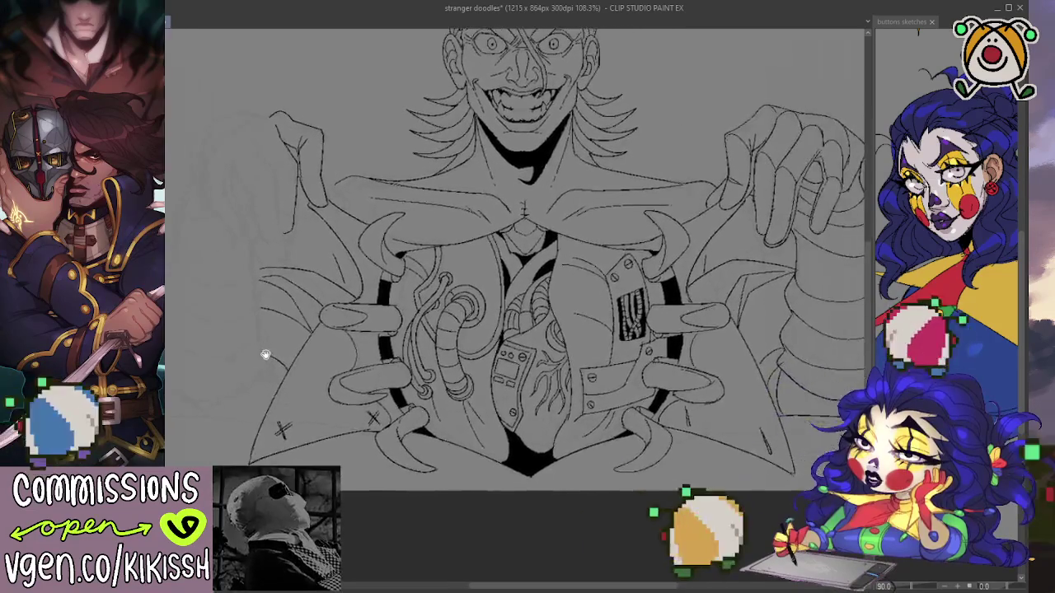
mouse_move(391, 379)
mouse_down()
mouse_move(230, 360)
mouse_move(235, 370)
mouse_move(365, 365)
mouse_move(354, 375)
mouse_up()
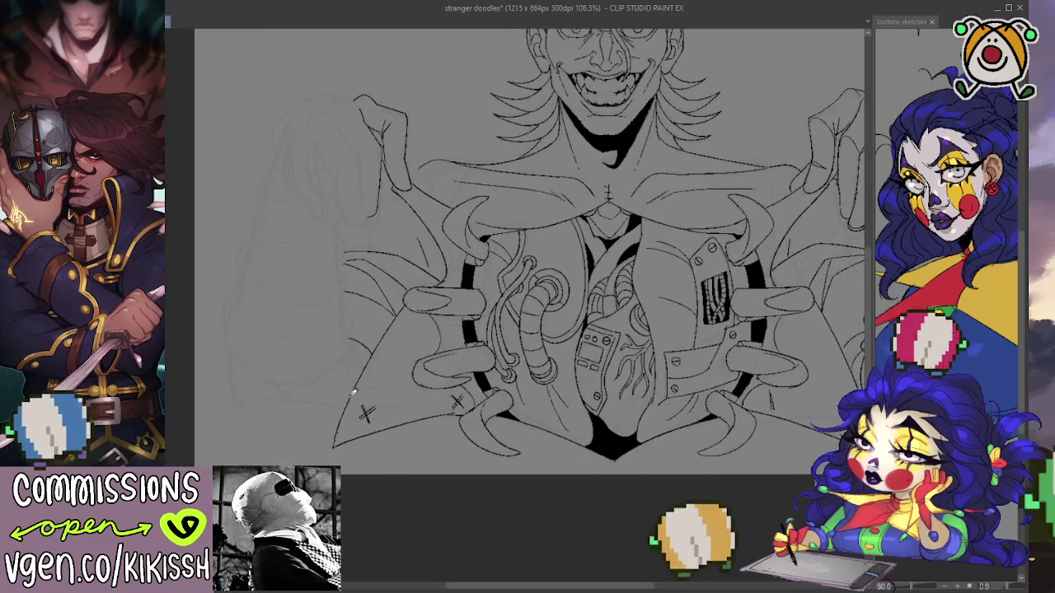
scroll(322, 332, right, 3)
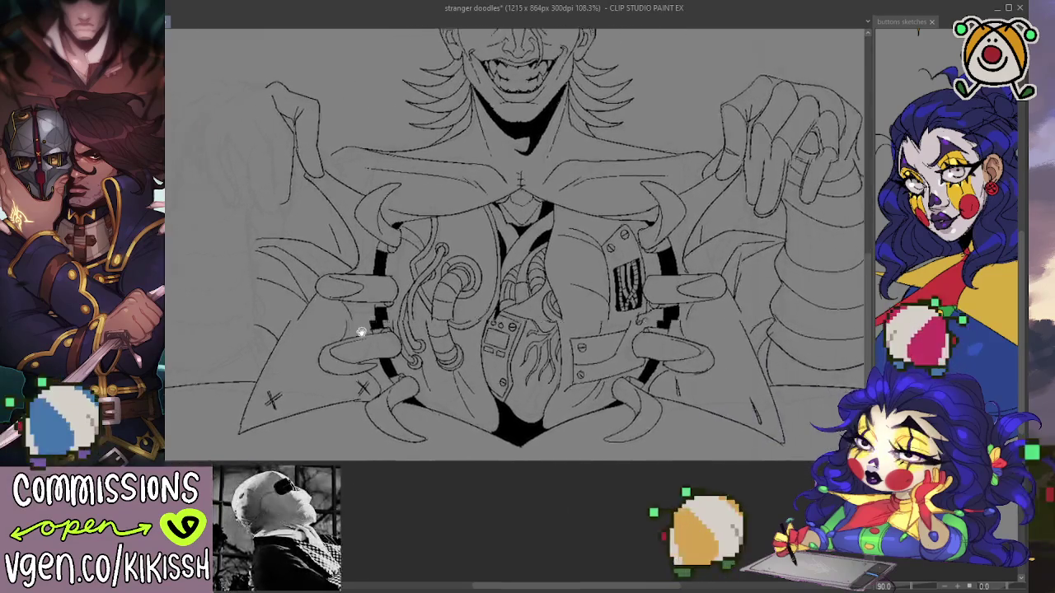
scroll(360, 331, left, 5)
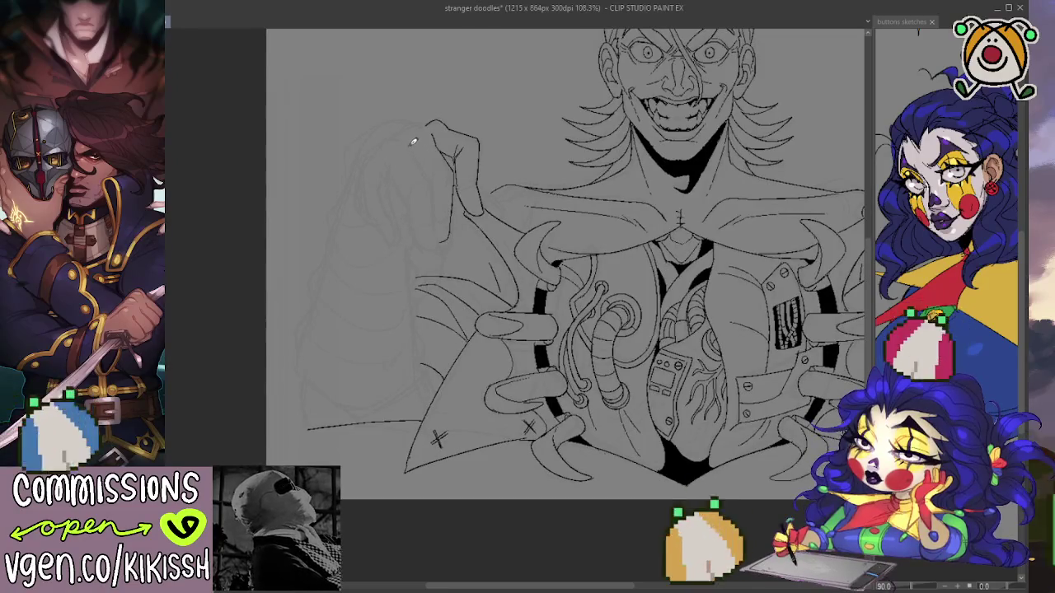
mouse_move(415, 153)
mouse_down()
mouse_move(436, 176)
mouse_move(438, 222)
mouse_move(410, 207)
mouse_up()
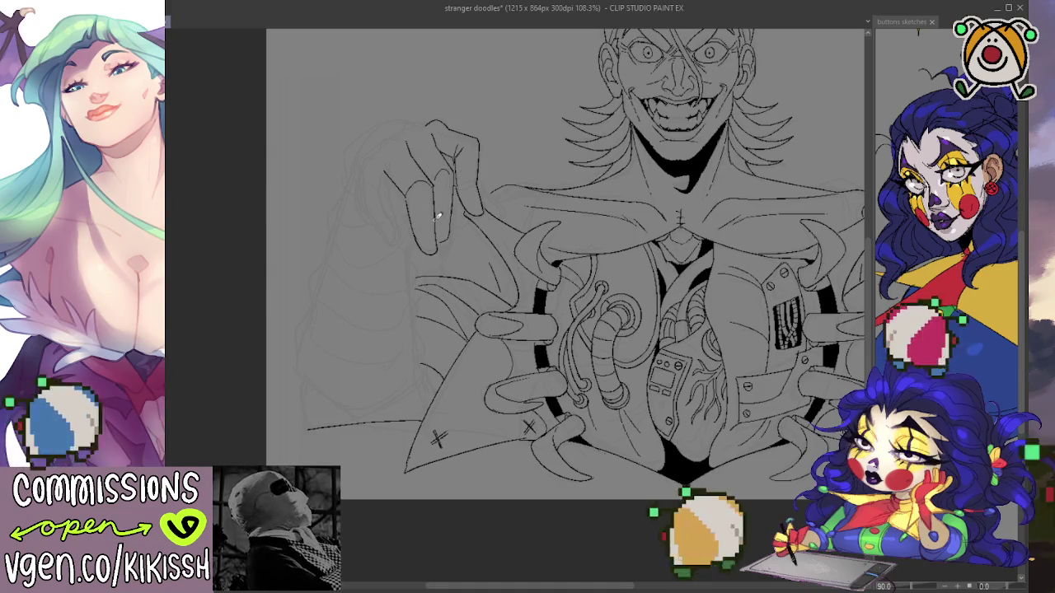
Ink a stroke along the left hand's finger outline.
mouse_move(518, 201)
mouse_down()
mouse_move(286, 215)
mouse_move(489, 227)
mouse_up()
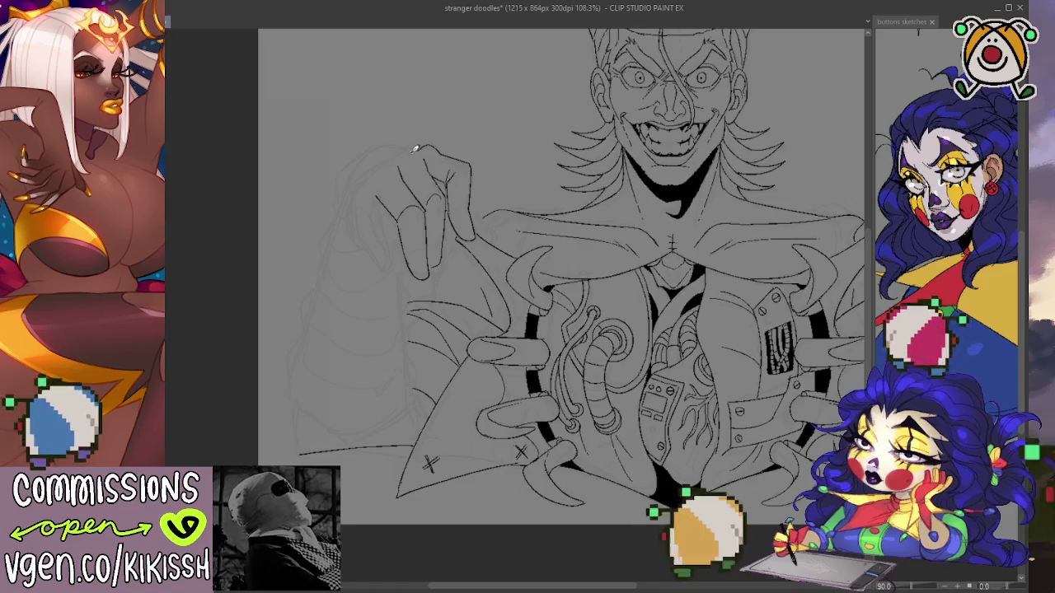
mouse_move(503, 179)
mouse_down()
mouse_move(327, 183)
mouse_move(425, 205)
mouse_up()
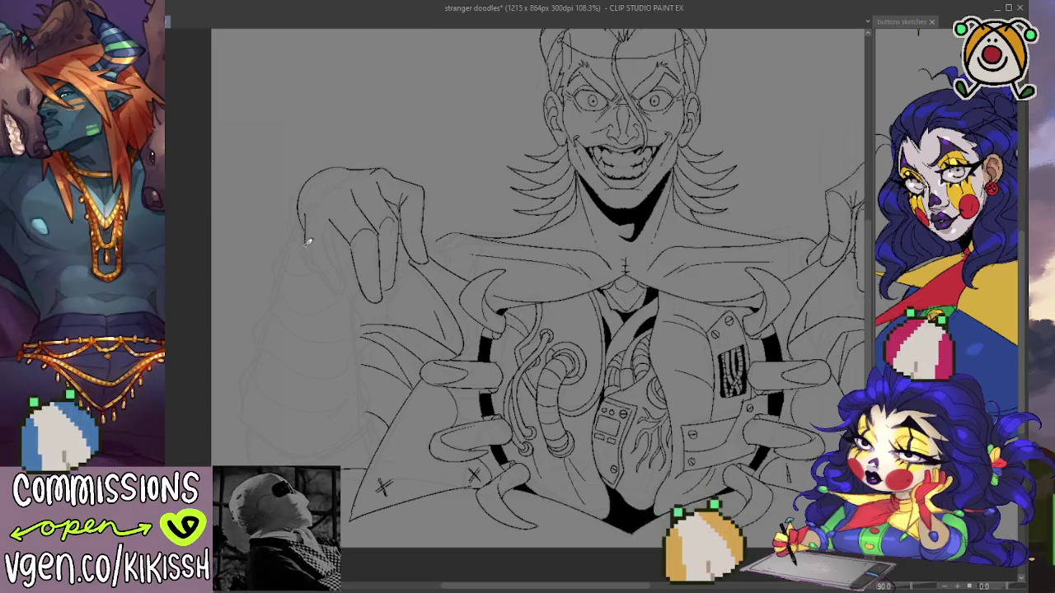
mouse_move(336, 262)
mouse_down()
mouse_move(345, 288)
mouse_move(329, 221)
mouse_up()
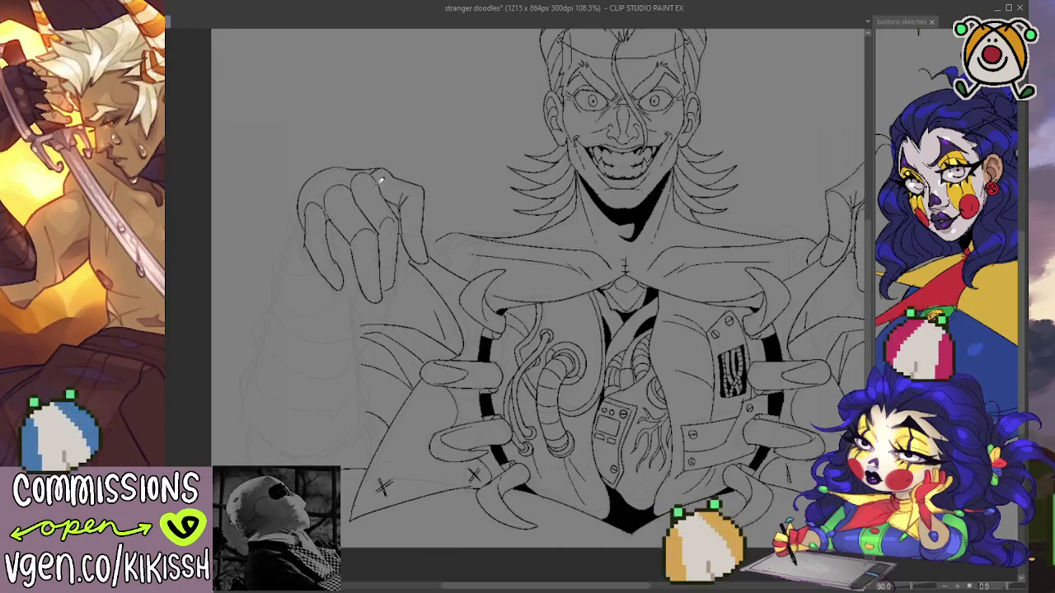
mouse_move(503, 193)
mouse_down()
mouse_move(354, 176)
mouse_move(445, 179)
mouse_move(305, 219)
mouse_up()
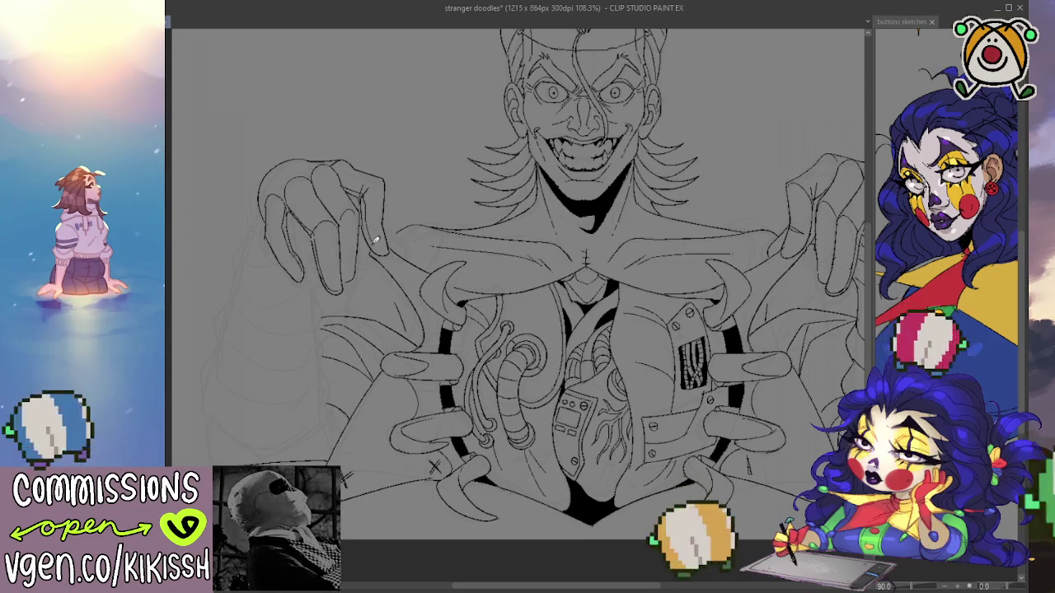
drag(498, 215, 349, 223)
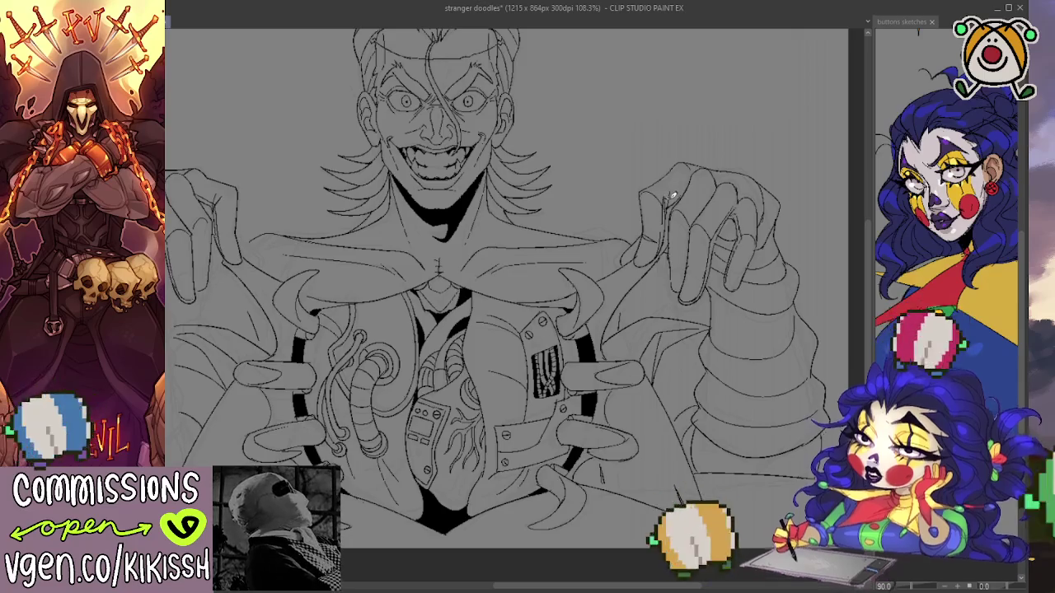
Pan across the line art from the left hand up to the face to review it.
scroll(653, 379, down, 2)
drag(653, 379, 693, 406)
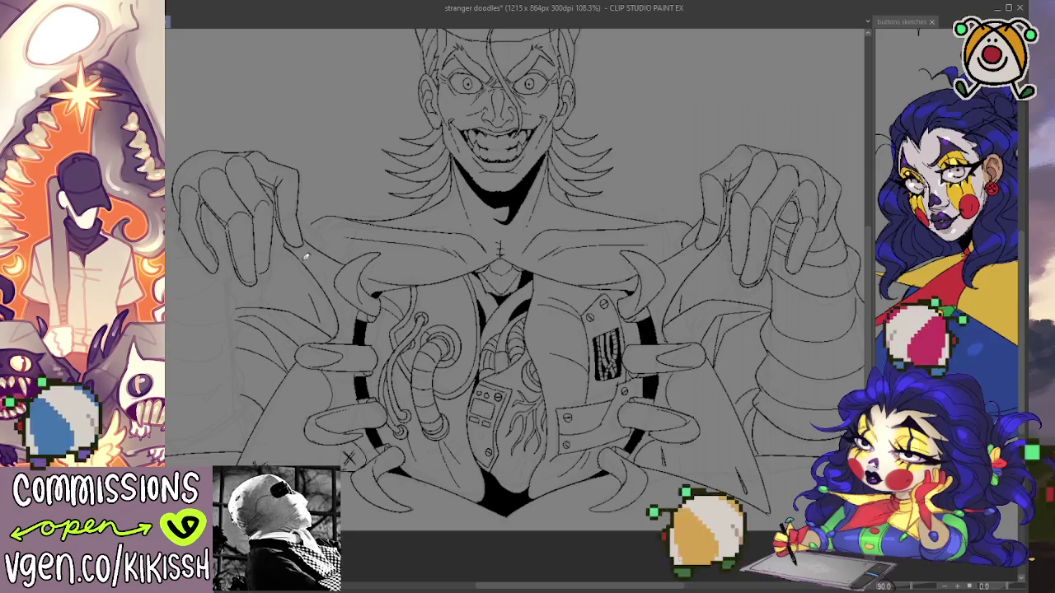
drag(295, 237, 344, 227)
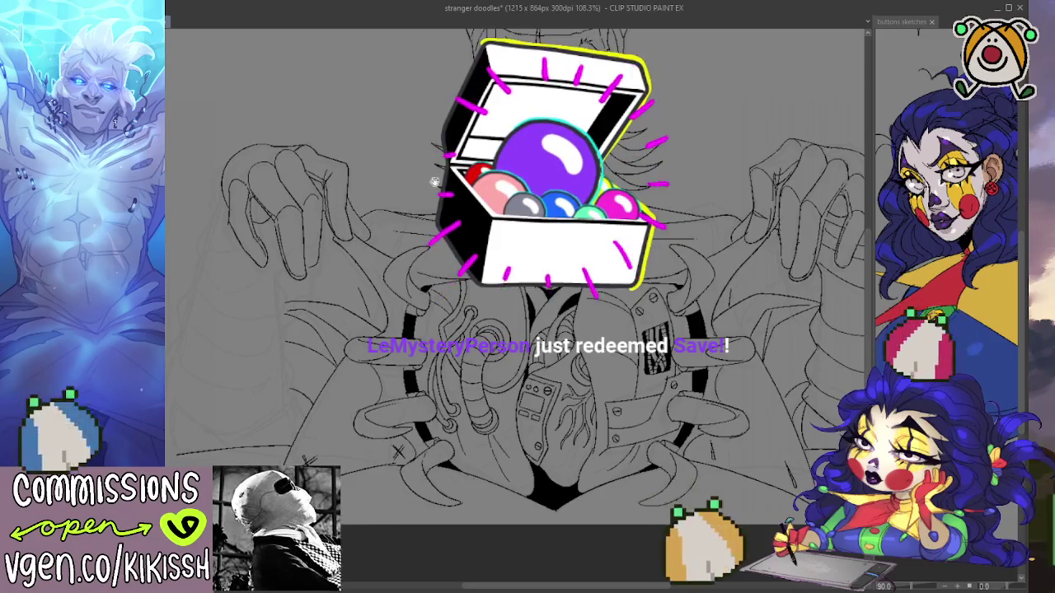
mouse_move(441, 185)
mouse_down()
mouse_move(355, 238)
mouse_move(385, 224)
mouse_up()
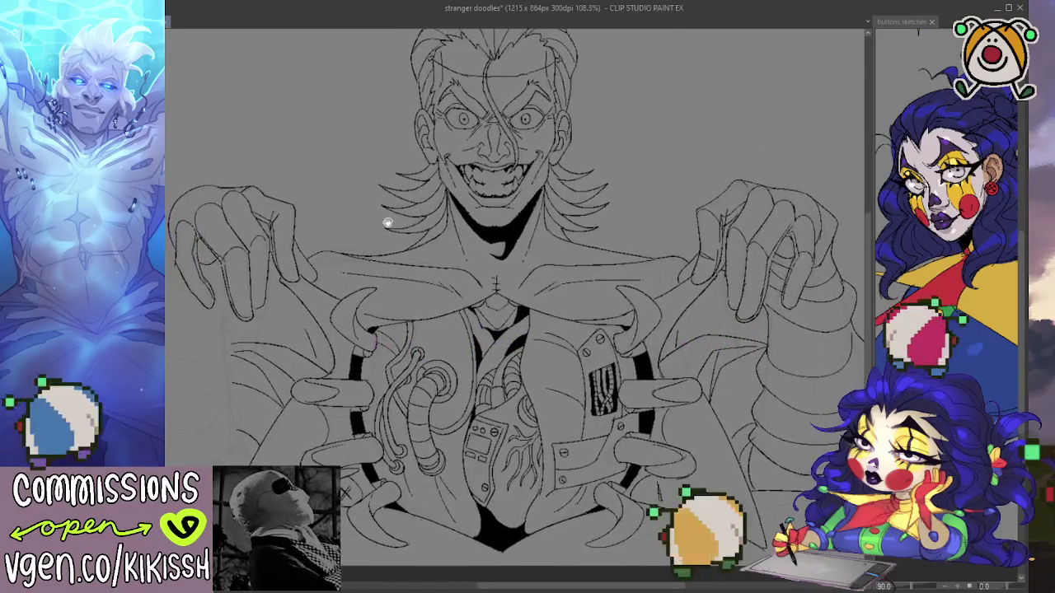
Save the drawing, then zoom in on the face and redraw the forehead band line.
key(ctrl+s)
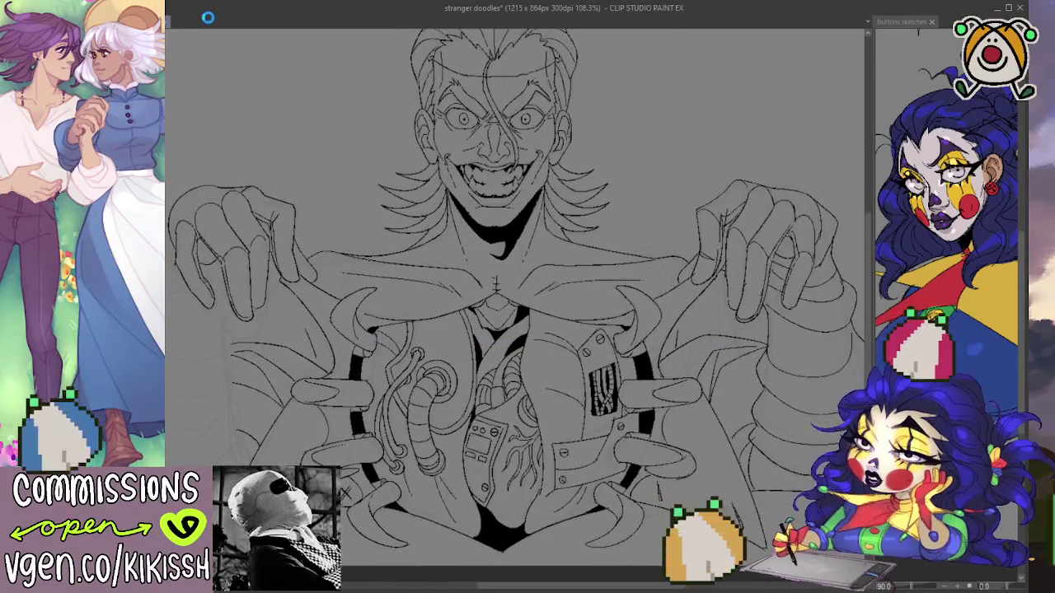
drag(572, 323, 601, 387)
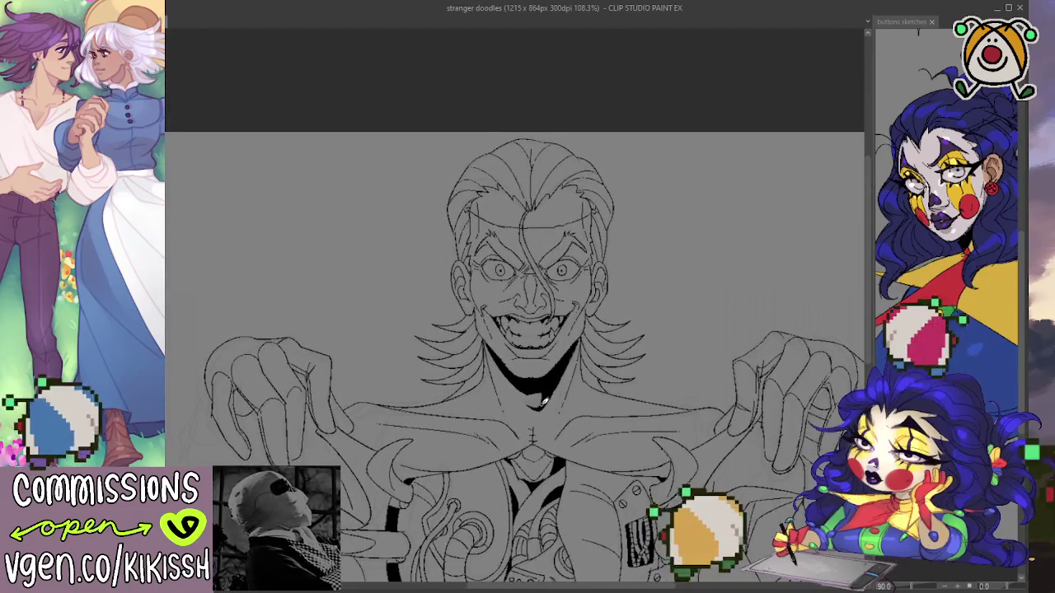
scroll(552, 297, up, 3)
scroll(537, 225, up, 1)
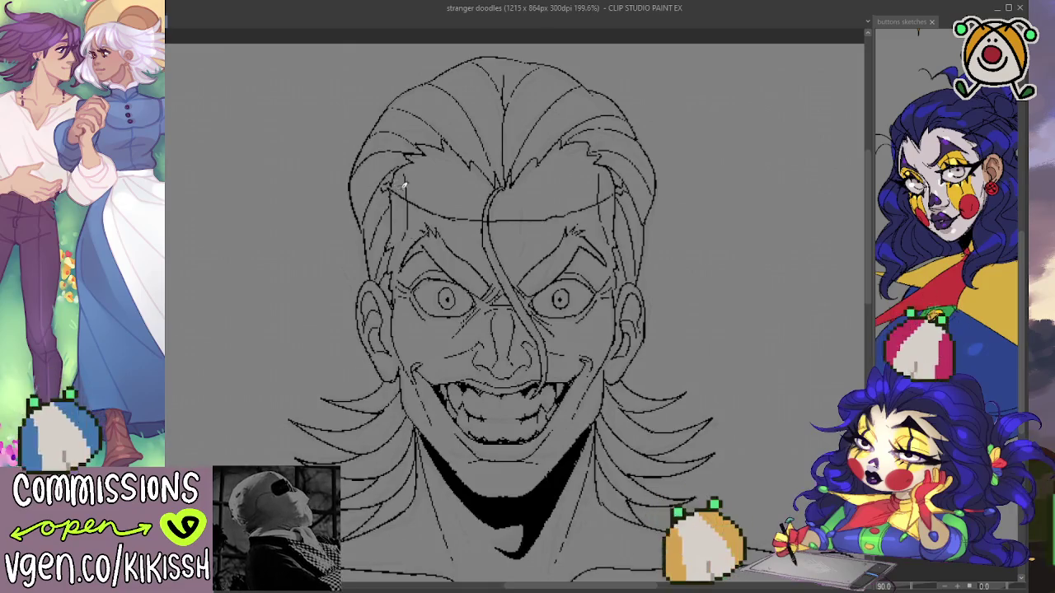
drag(395, 179, 413, 190)
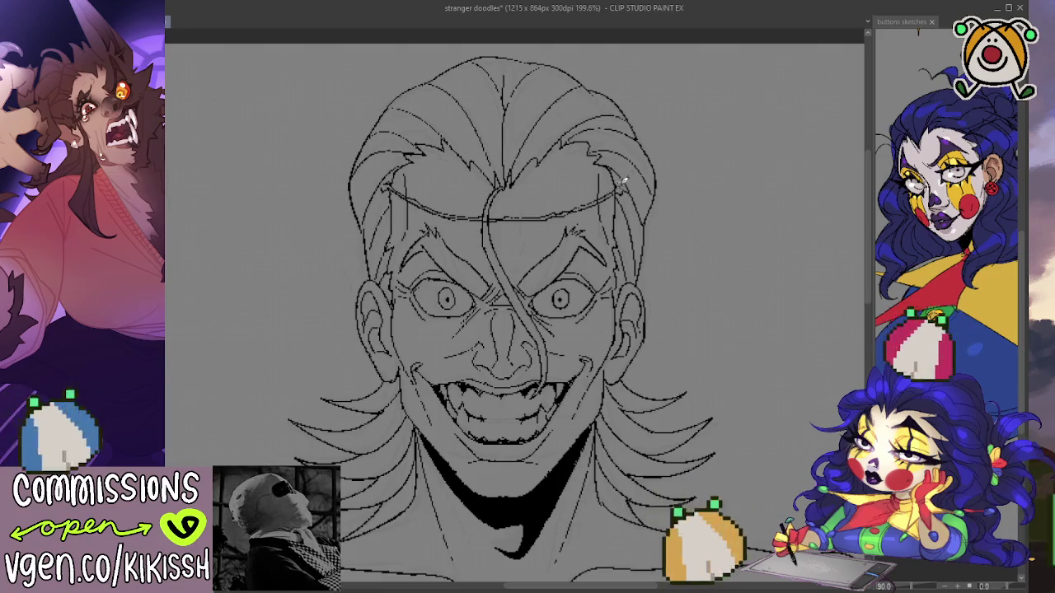
Zoom back out and pan to bring the torso into view.
scroll(630, 171, down, 2)
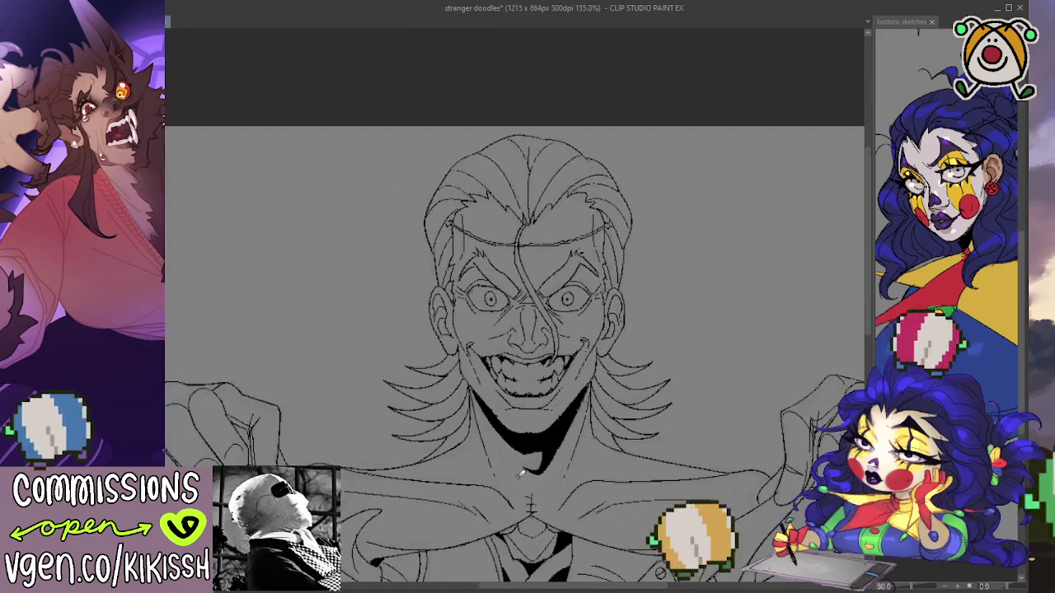
drag(517, 437, 518, 354)
scroll(517, 354, down, 1)
drag(448, 401, 464, 329)
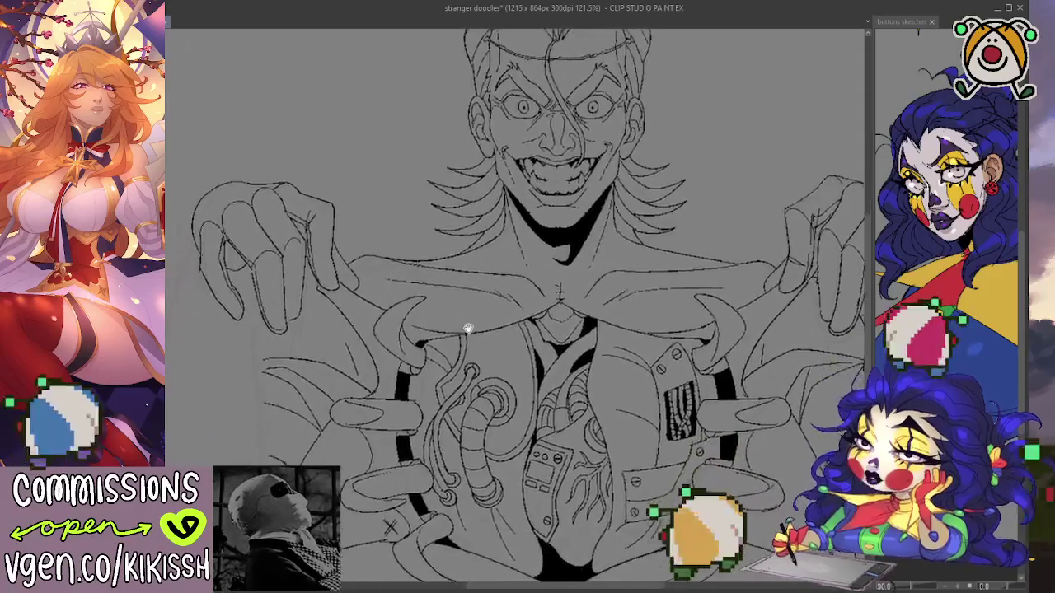
scroll(407, 379, down, 1)
scroll(408, 379, up, 1)
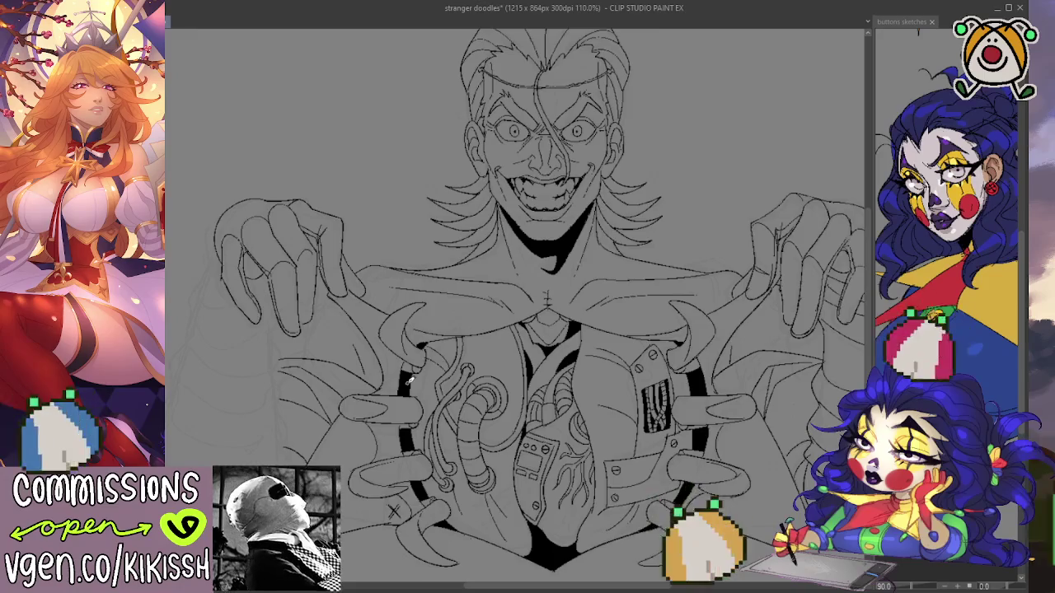
Ink the left hand's outer outline down the sleeve and the rolled sleeve's lower edge.
scroll(377, 297, up, 1)
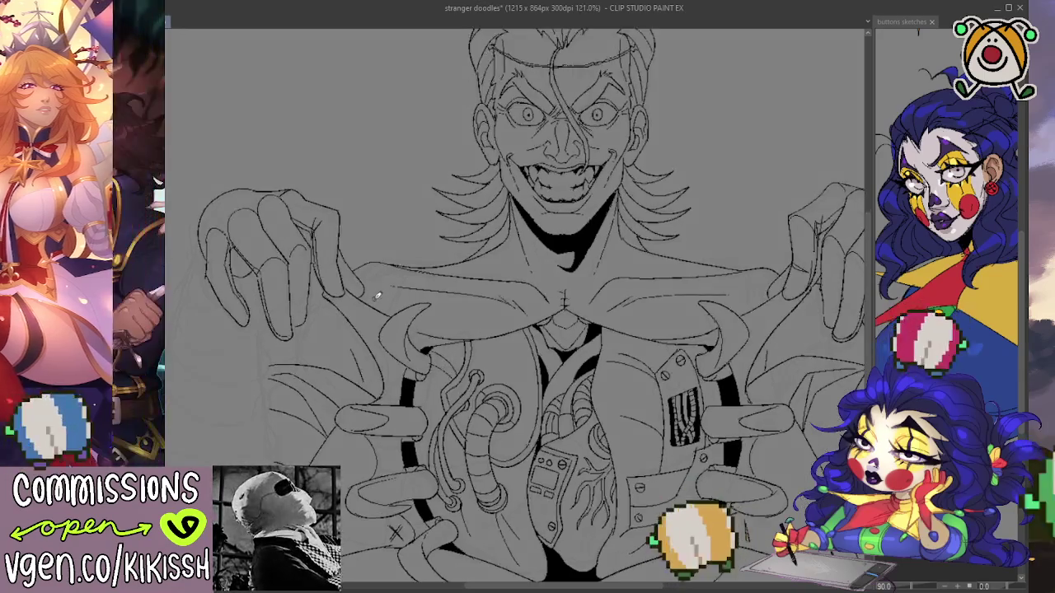
drag(377, 296, 542, 248)
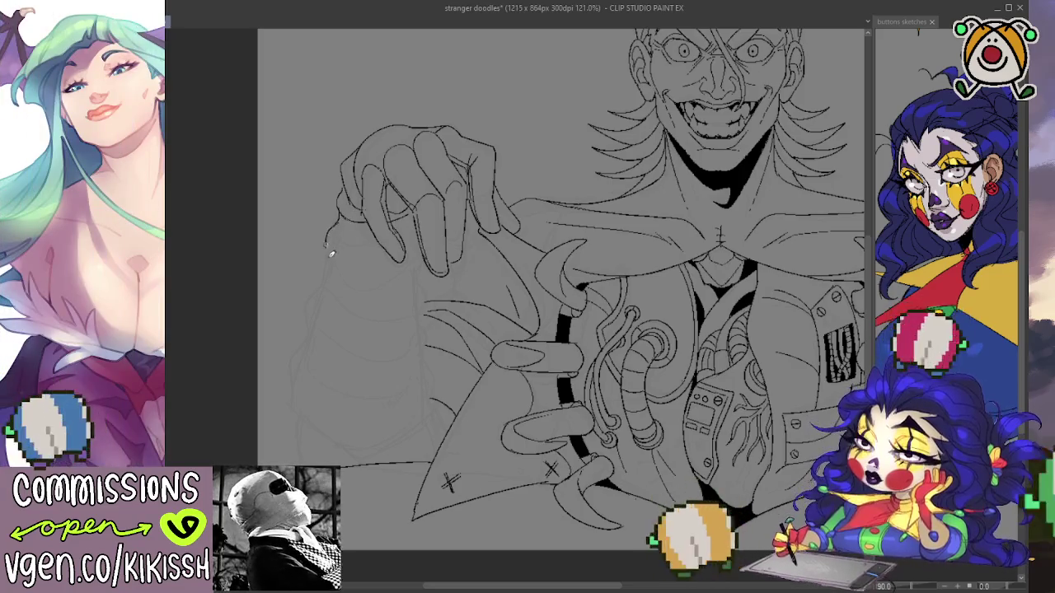
drag(309, 326, 302, 317)
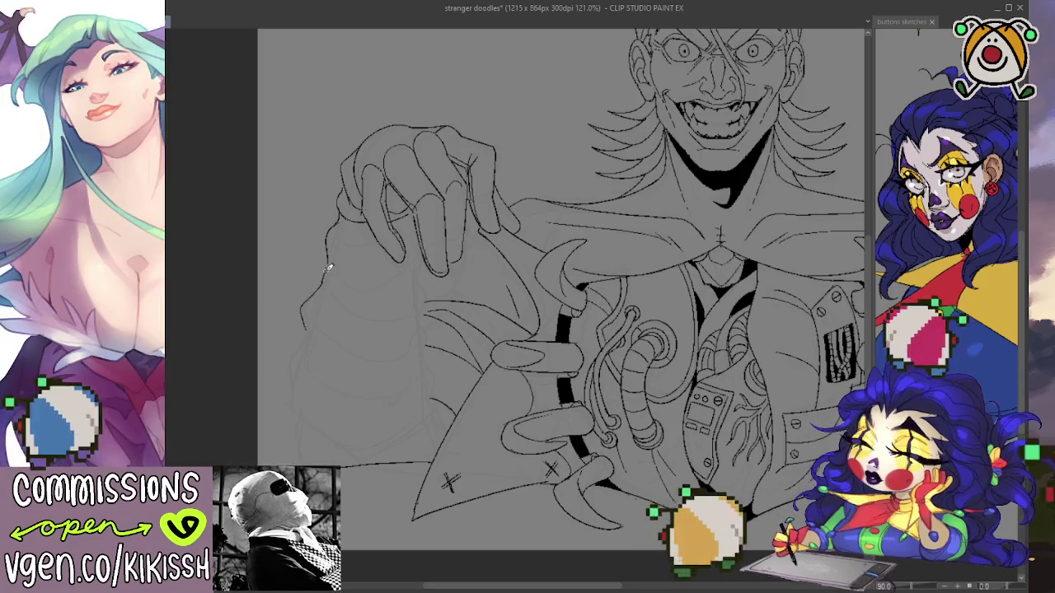
mouse_move(295, 355)
mouse_down()
mouse_move(295, 393)
mouse_move(361, 325)
mouse_up()
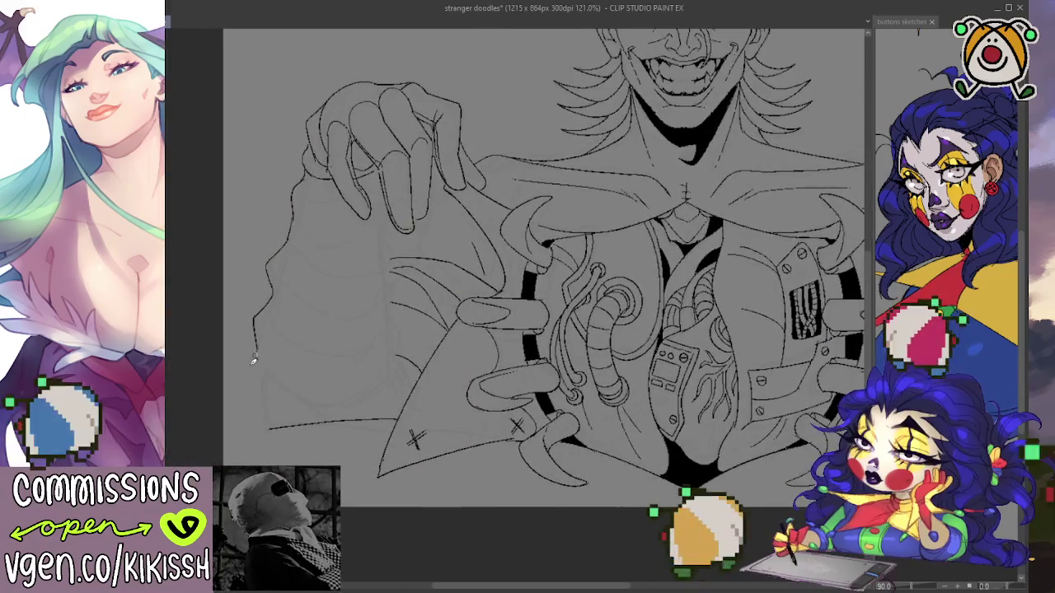
drag(253, 360, 406, 365)
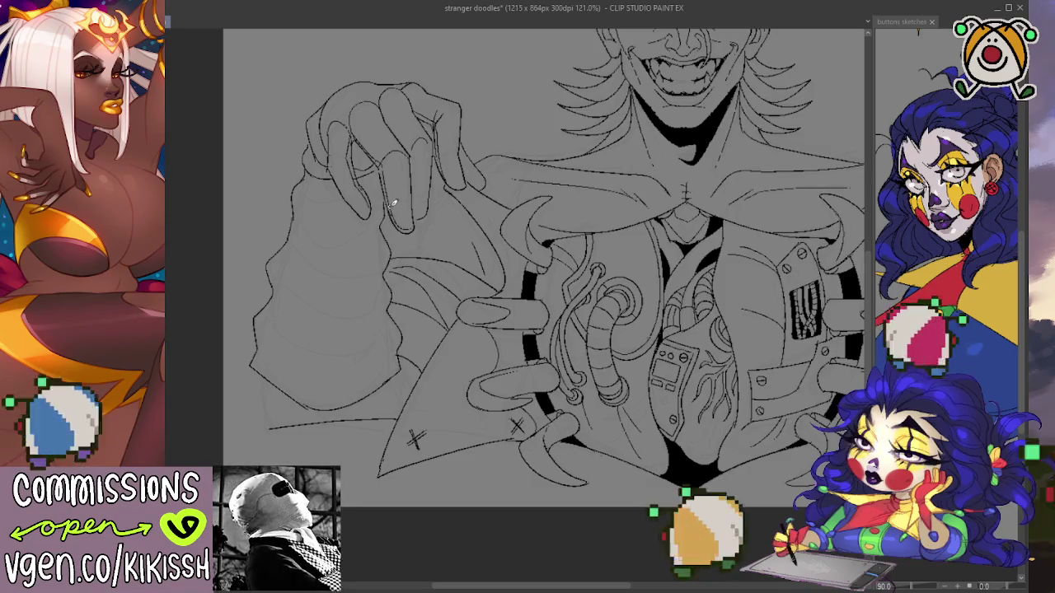
Reposition the view over the face and mirror the canvas horizontally to check proportions.
drag(395, 199, 445, 330)
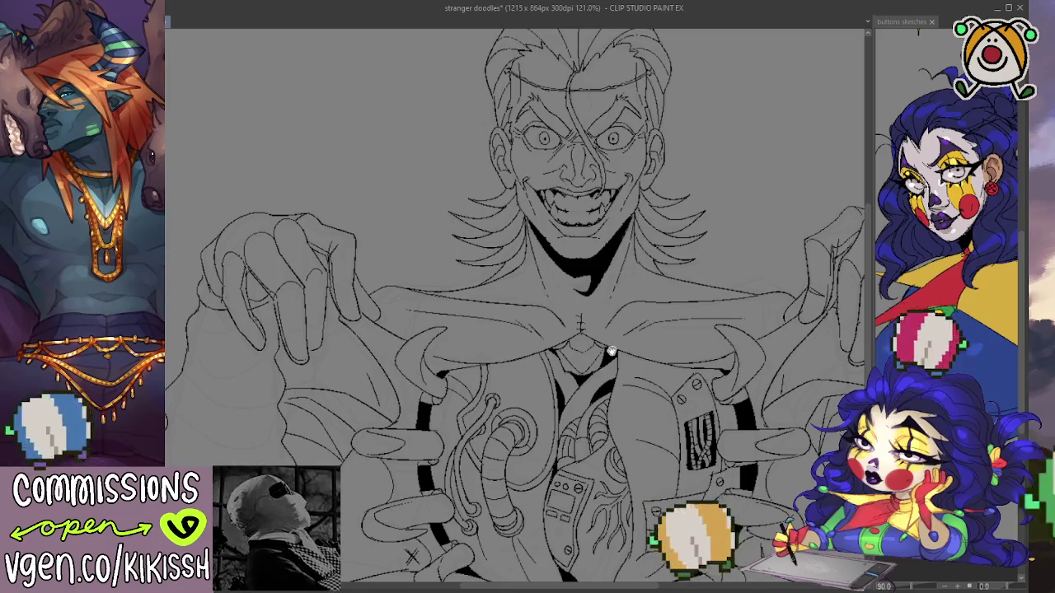
drag(610, 350, 603, 402)
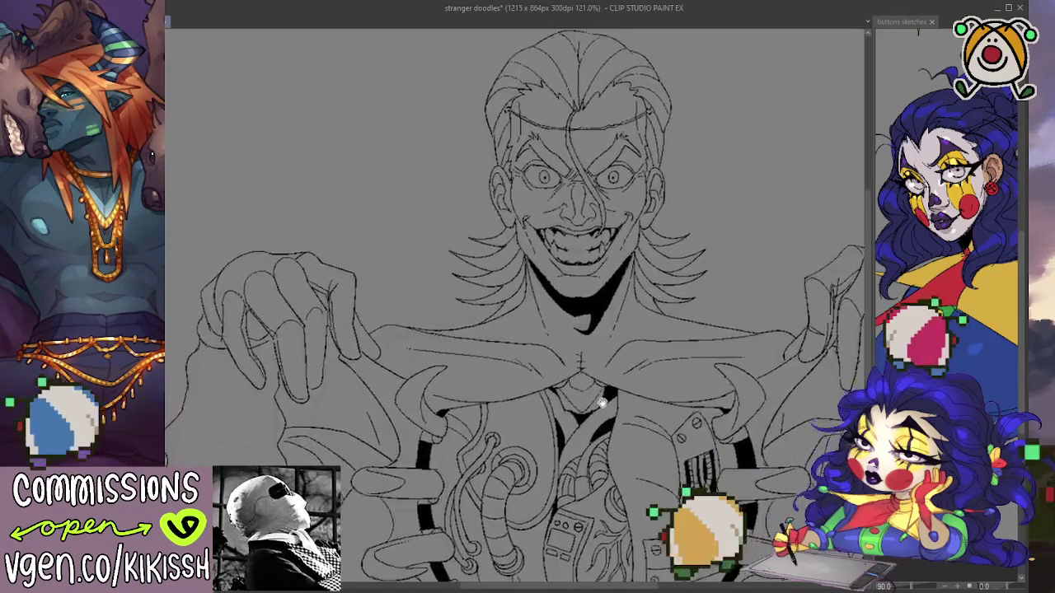
drag(603, 402, 666, 332)
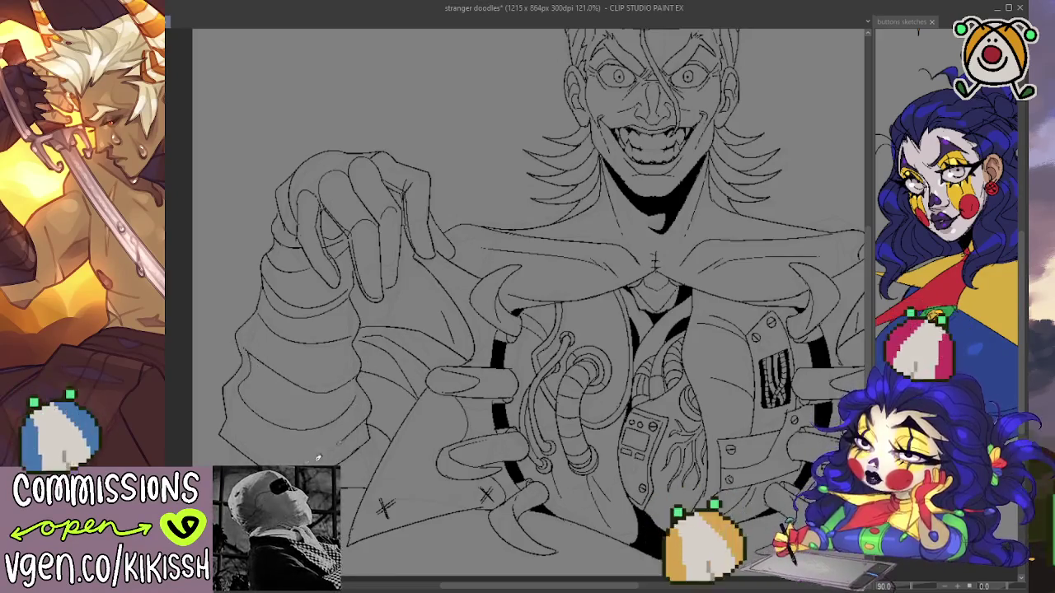
key(h)
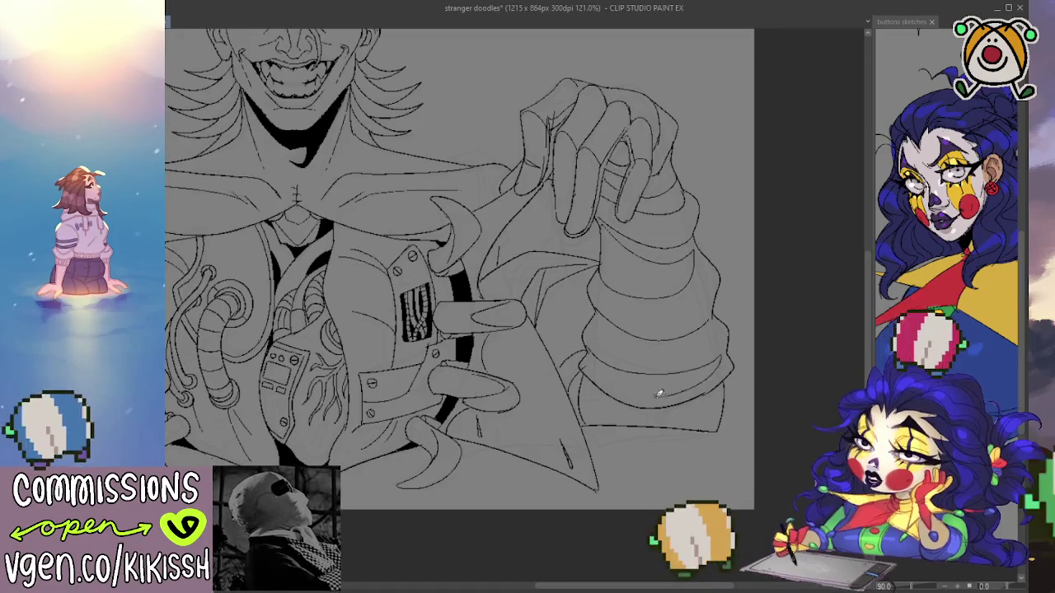
mouse_move(651, 401)
mouse_down()
mouse_move(728, 425)
mouse_move(467, 431)
mouse_move(487, 440)
mouse_move(655, 438)
mouse_move(513, 440)
mouse_move(435, 388)
mouse_up()
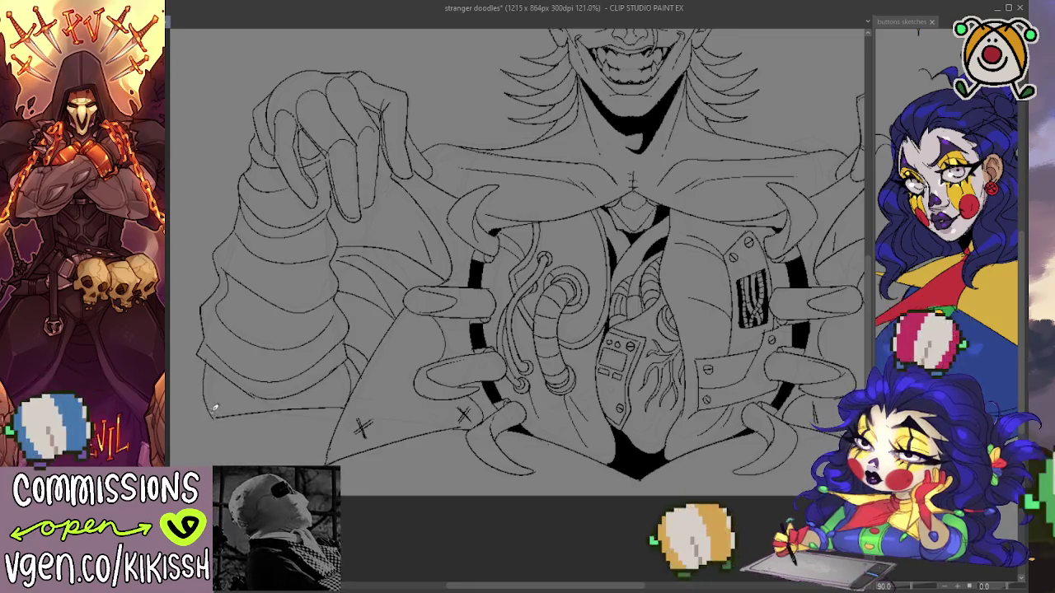
drag(610, 419, 397, 407)
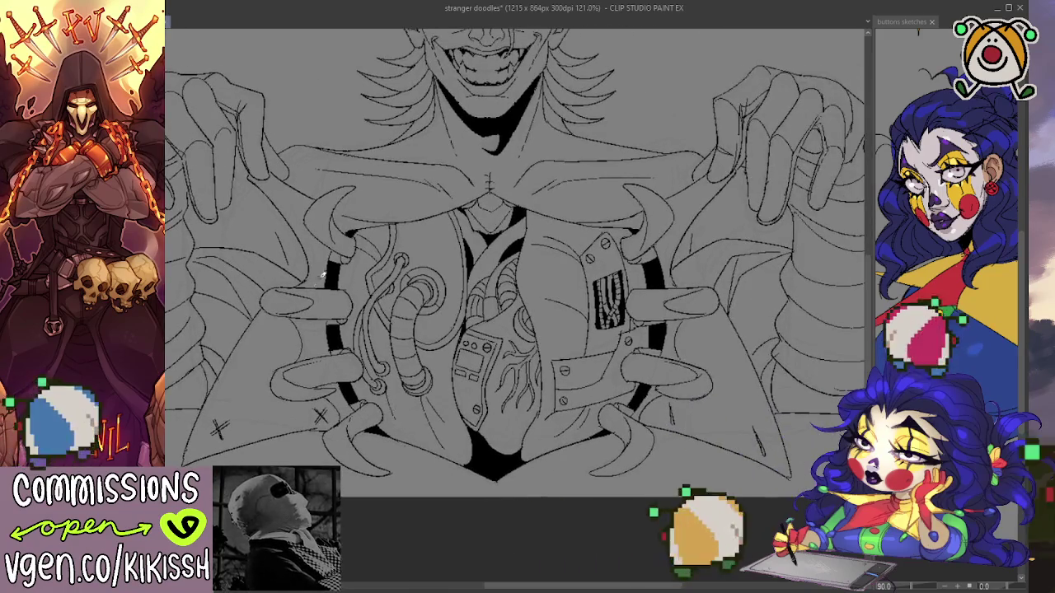
scroll(429, 311, down, 1)
mouse_move(431, 313)
mouse_down()
mouse_move(554, 381)
mouse_move(506, 367)
mouse_up()
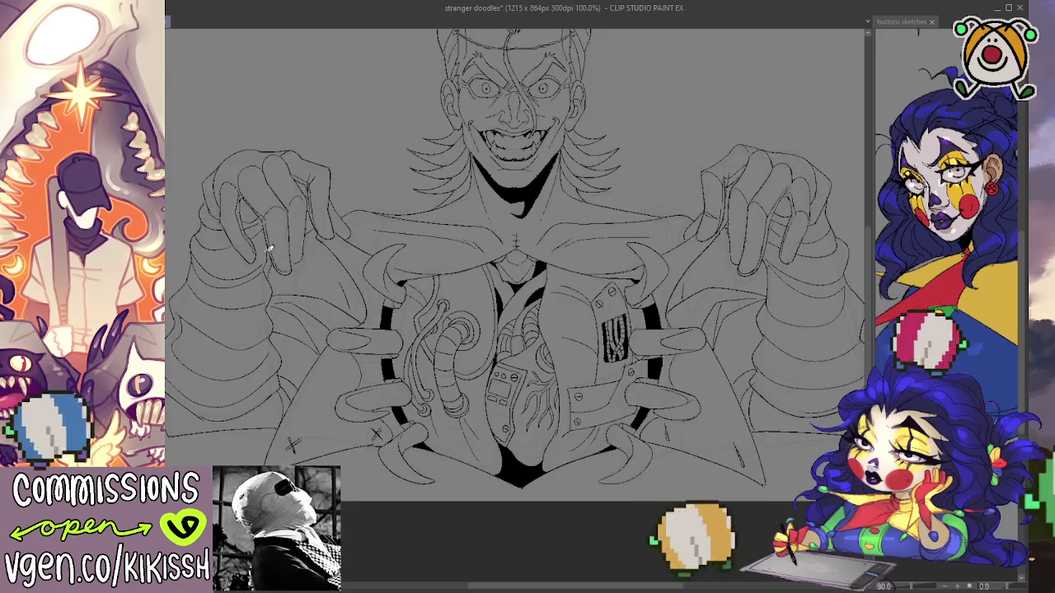
drag(640, 271, 591, 270)
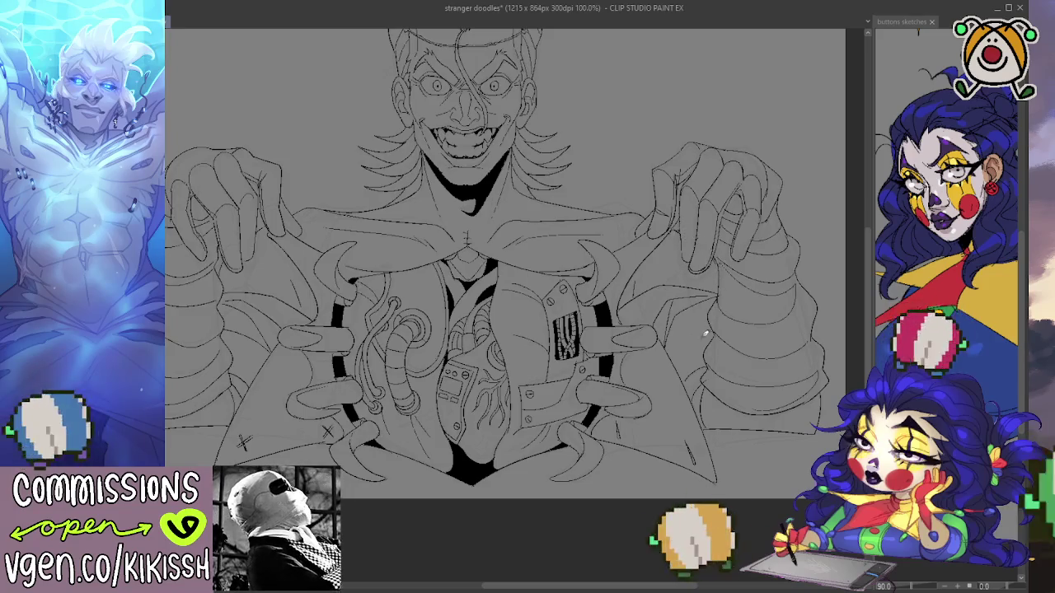
drag(705, 334, 702, 352)
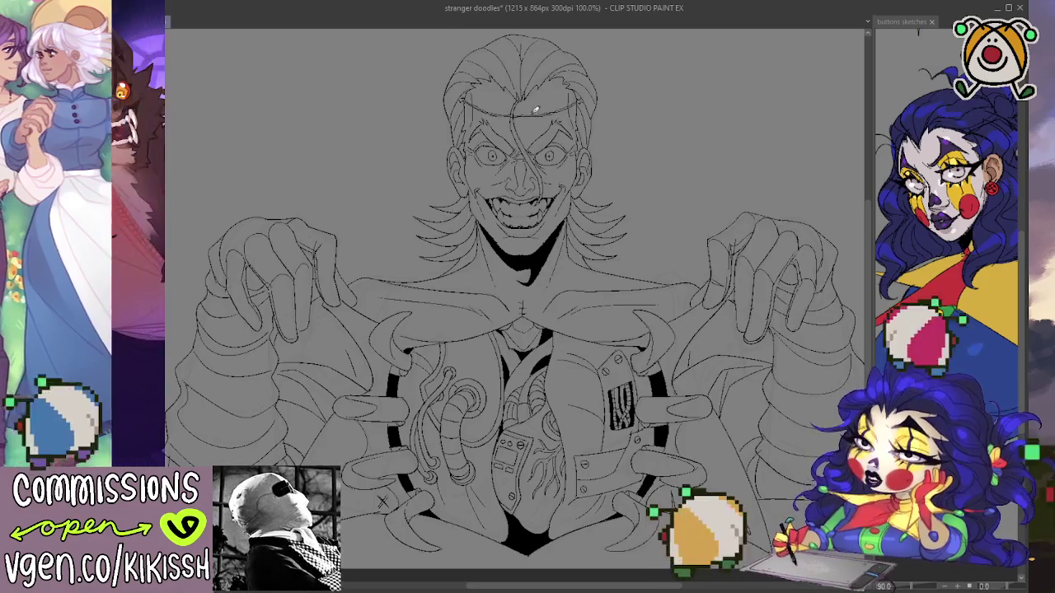
scroll(535, 110, up, 2)
scroll(536, 110, up, 2)
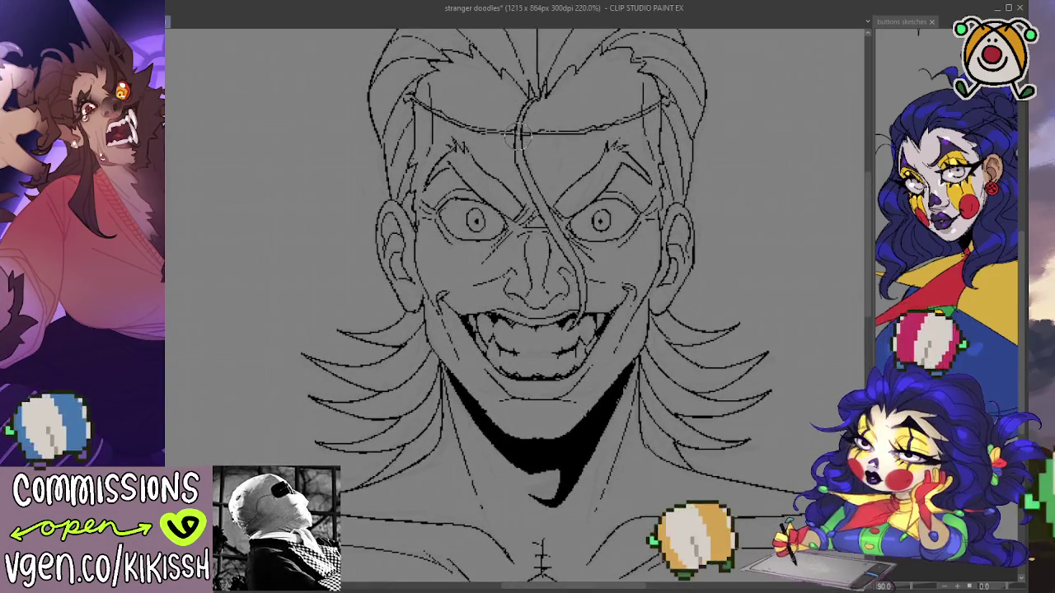
scroll(517, 136, down, 1)
scroll(521, 177, down, 1)
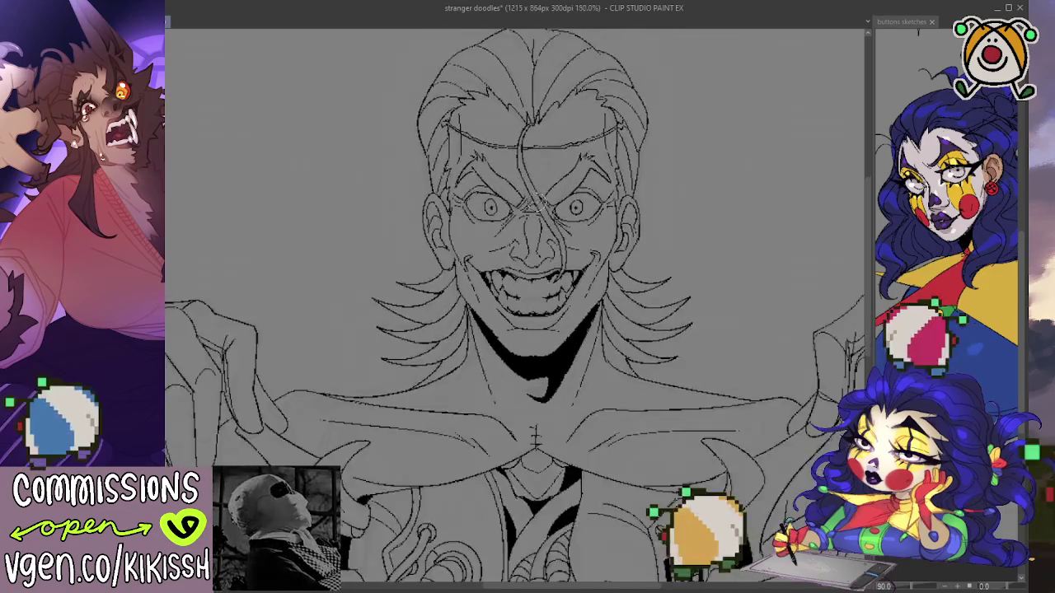
scroll(535, 202, down, 1)
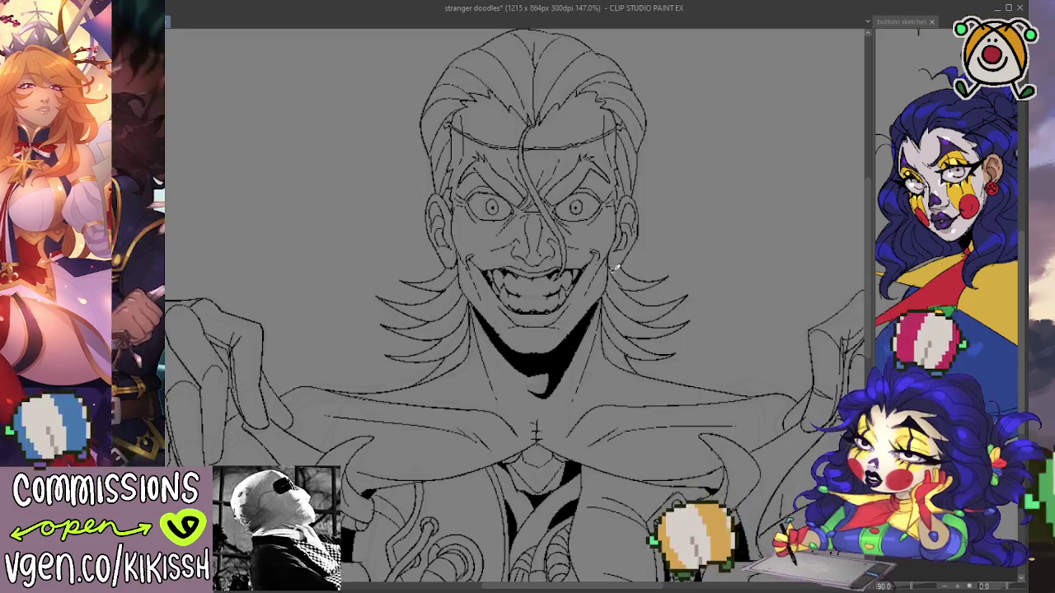
scroll(628, 237, down, 2)
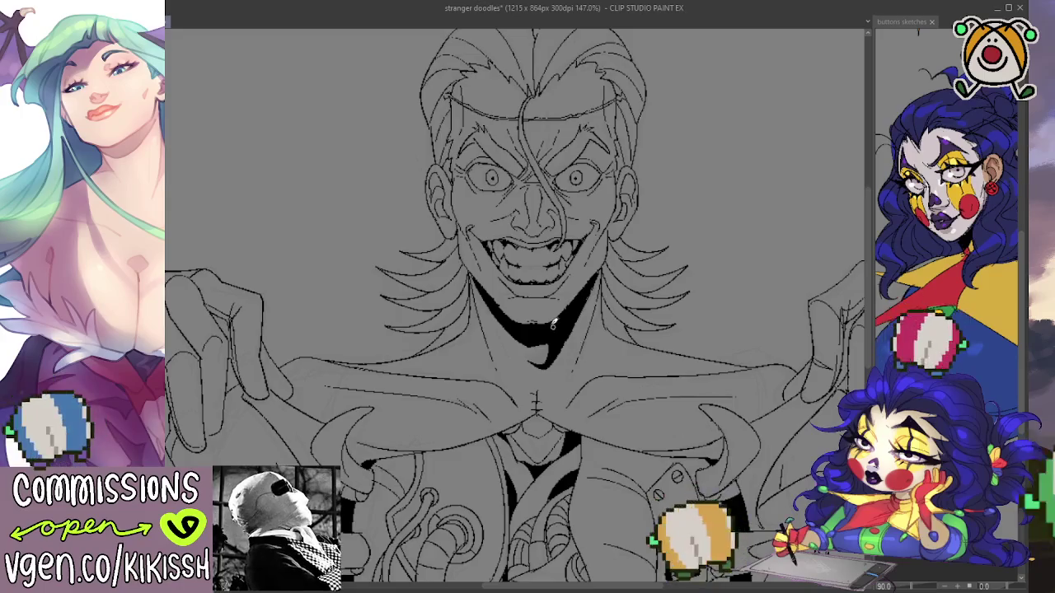
scroll(607, 275, down, 1)
scroll(669, 288, down, 1)
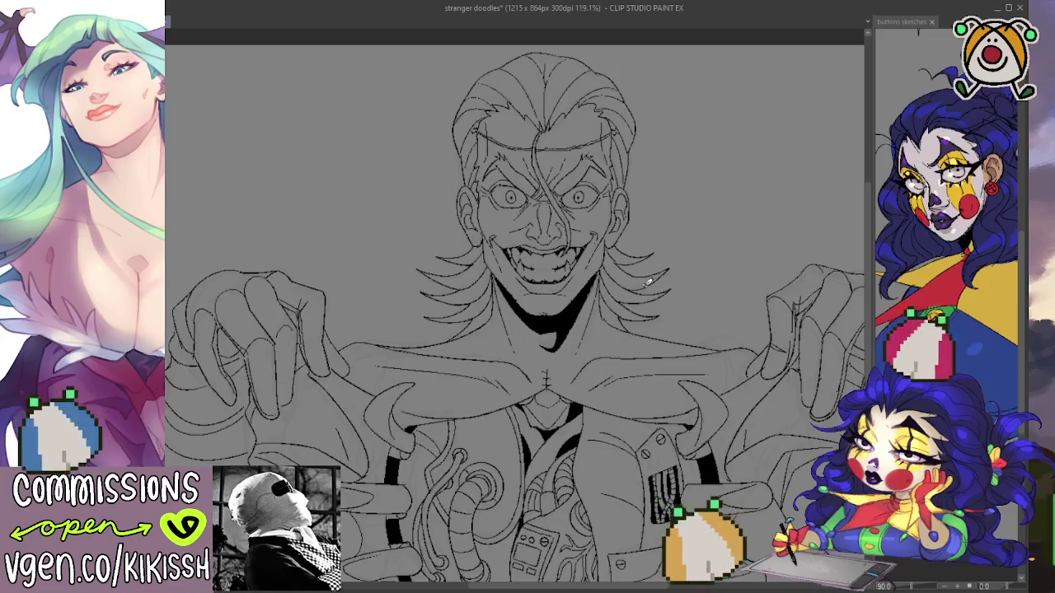
scroll(648, 283, down, 1)
drag(650, 390, 610, 322)
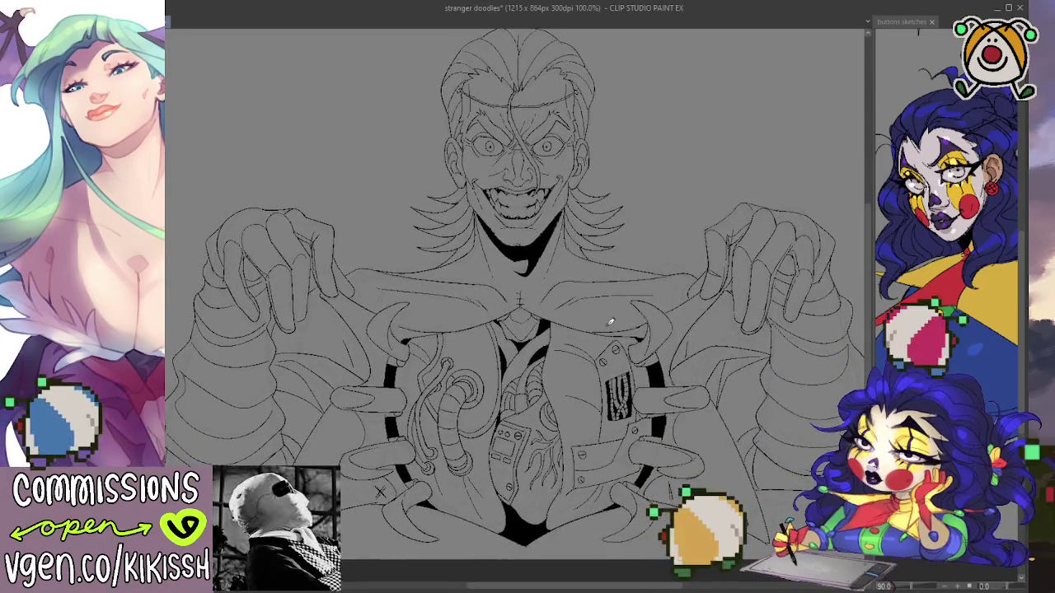
scroll(593, 300, up, 1)
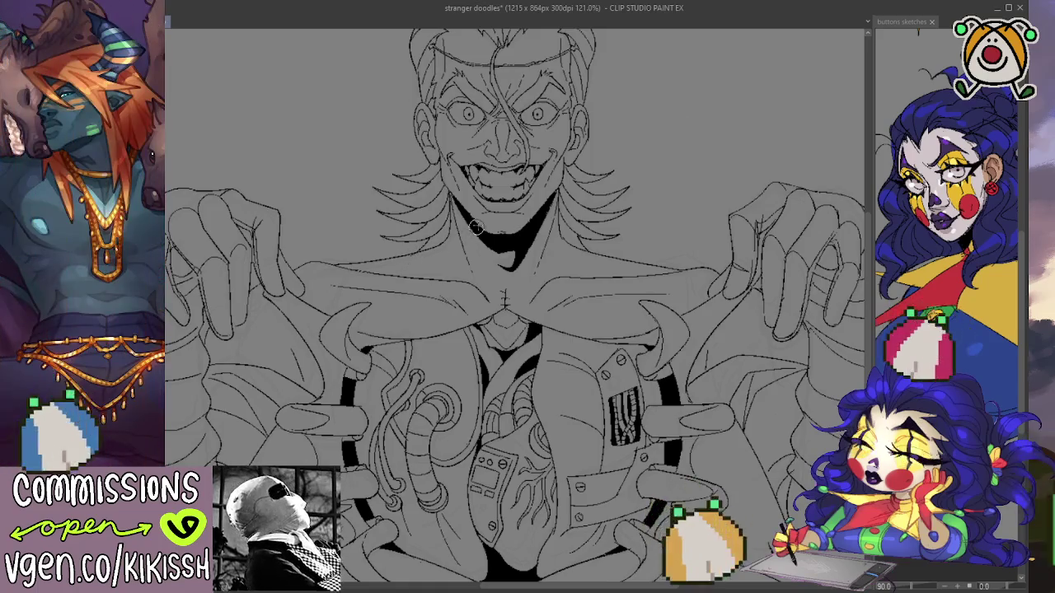
Zoom in on the face and add short dark strokes beside the right eyebrow.
key(ctrl+minus)
key(ctrl+plus)
key(ctrl+plus)
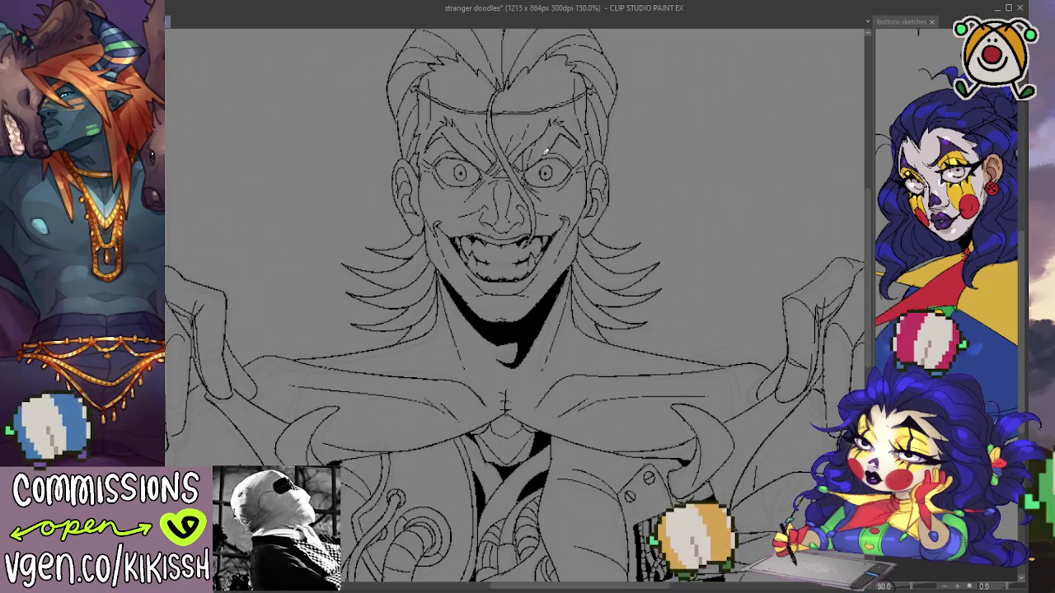
drag(545, 151, 554, 144)
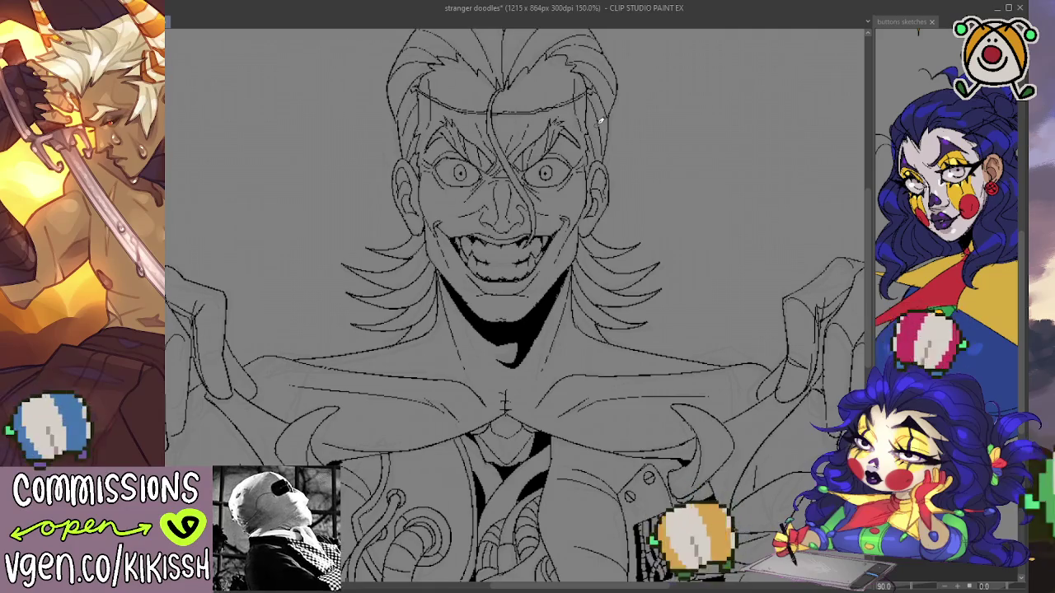
scroll(600, 120, down, 1)
scroll(590, 173, down, 1)
scroll(579, 229, down, 1)
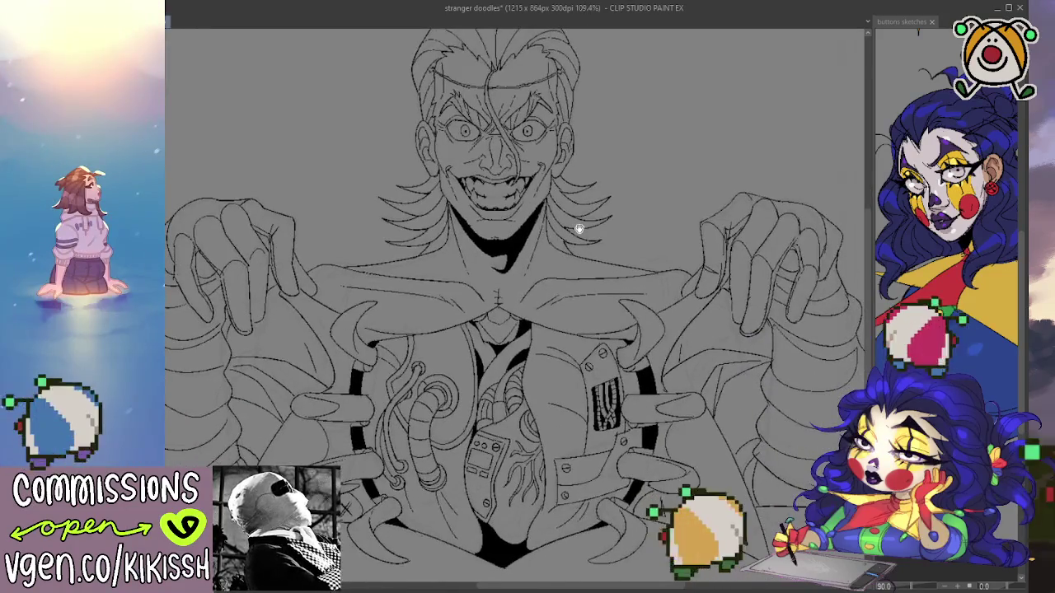
scroll(579, 229, up, 2)
scroll(581, 226, up, 1)
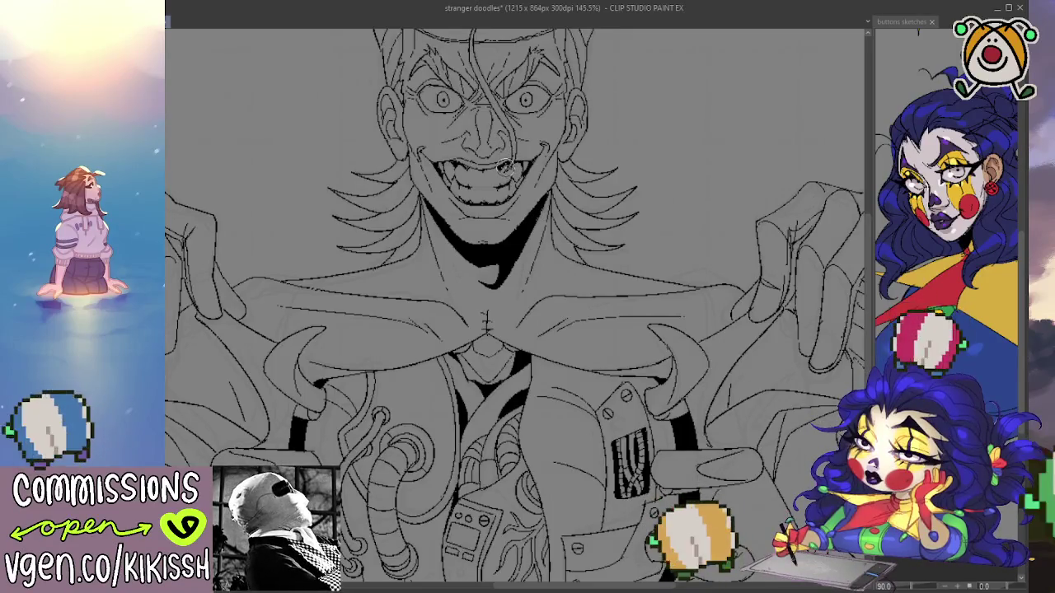
drag(527, 259, 544, 264)
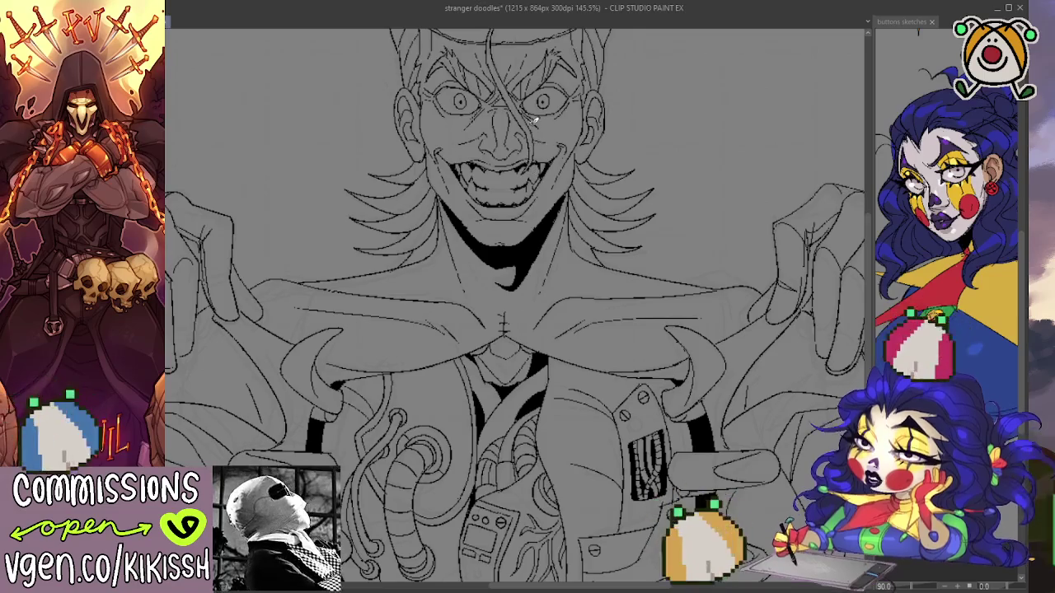
scroll(534, 122, down, 5)
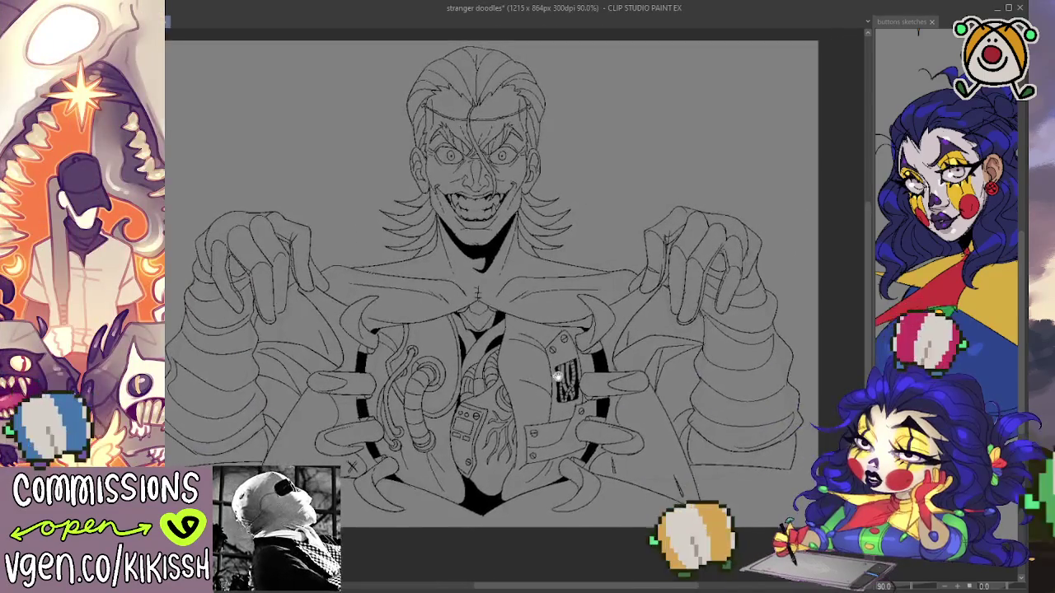
scroll(564, 372, up, 1)
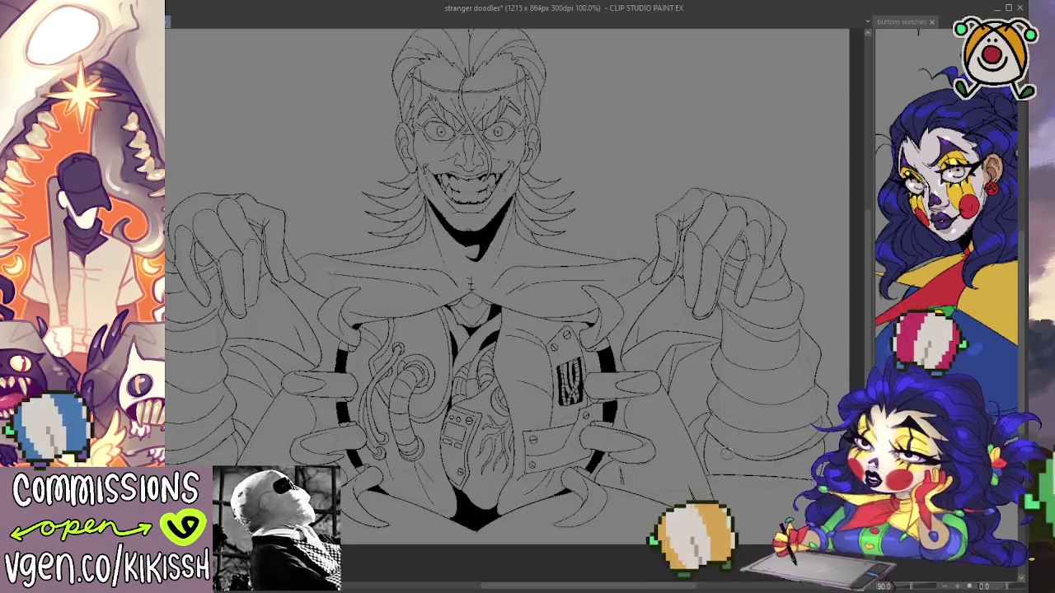
scroll(708, 425, up, 1)
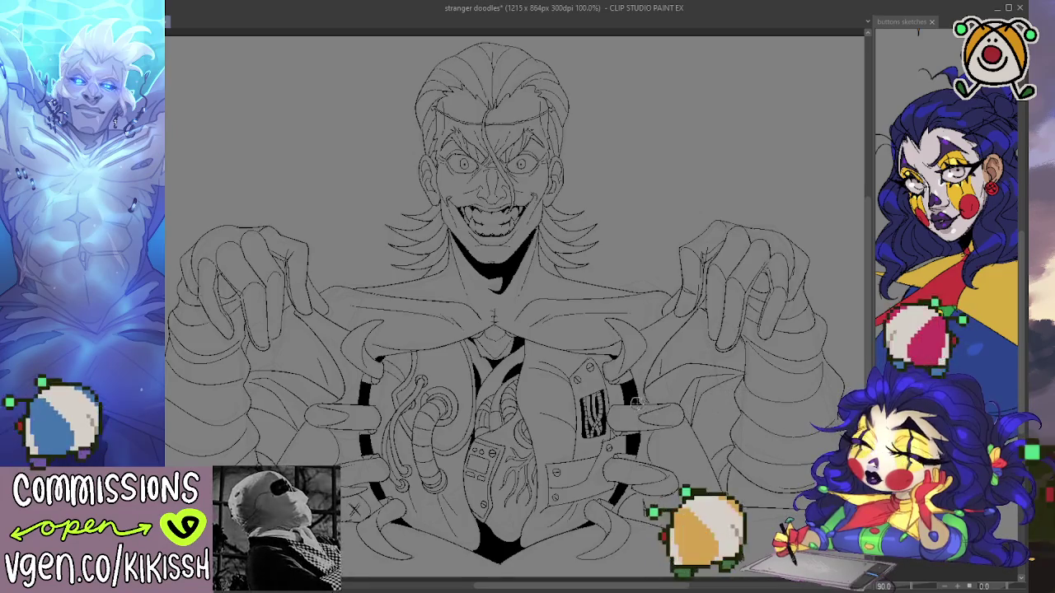
drag(599, 350, 608, 341)
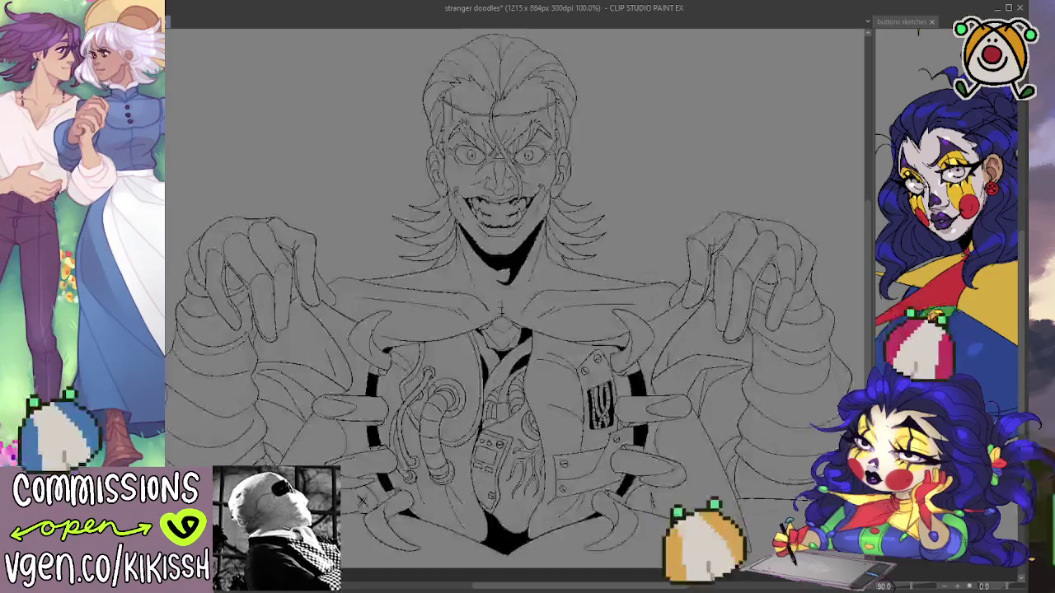
drag(723, 287, 711, 299)
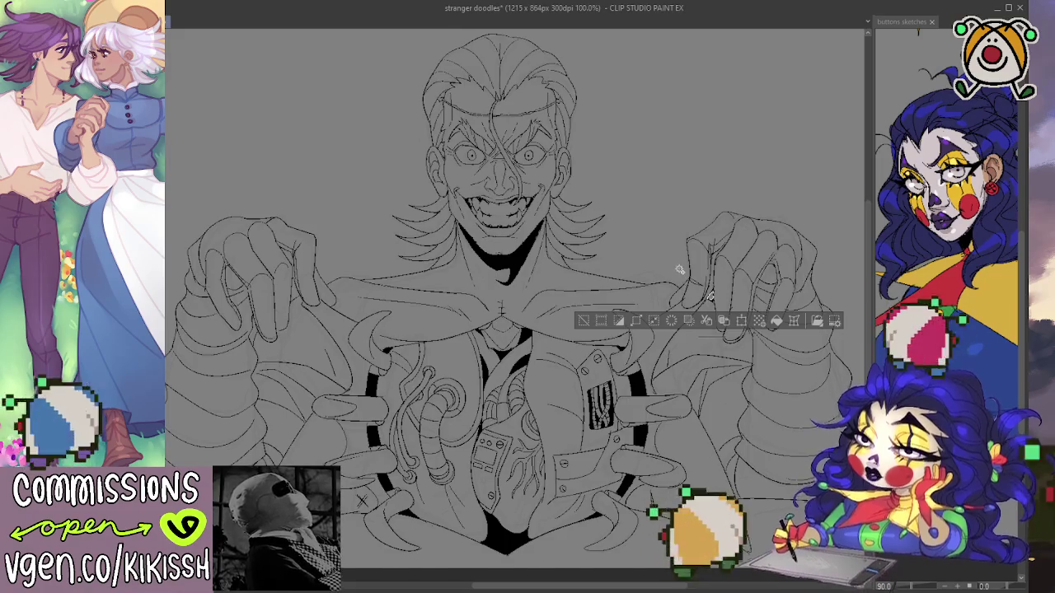
Auto-select the whole figure's silhouette and fill it with flat light grey.
click(680, 270)
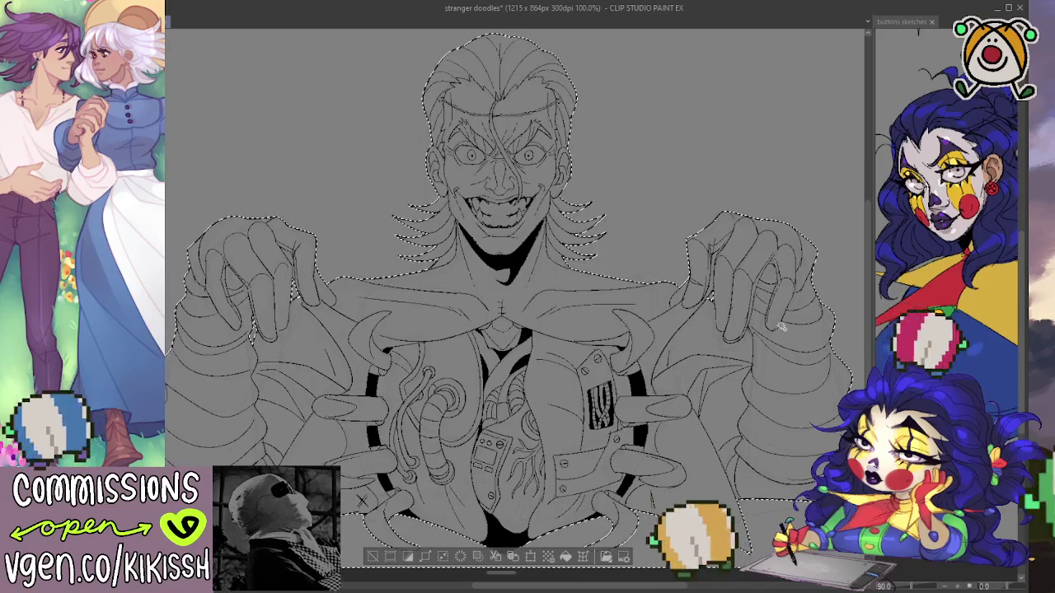
scroll(763, 301, down, 1)
drag(762, 302, 758, 286)
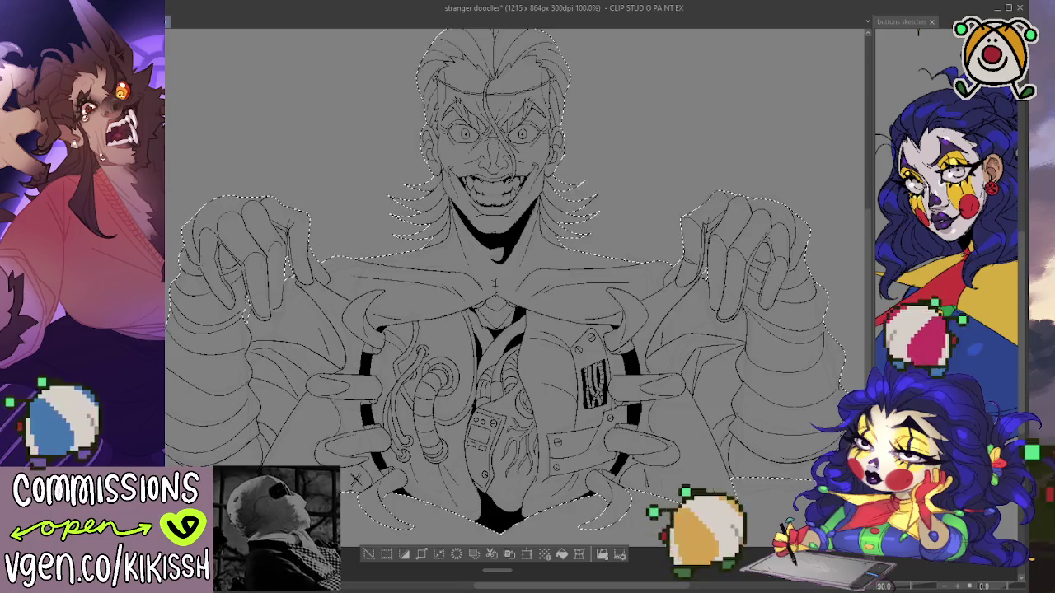
key(ctrl+d)
scroll(511, 289, up, 1)
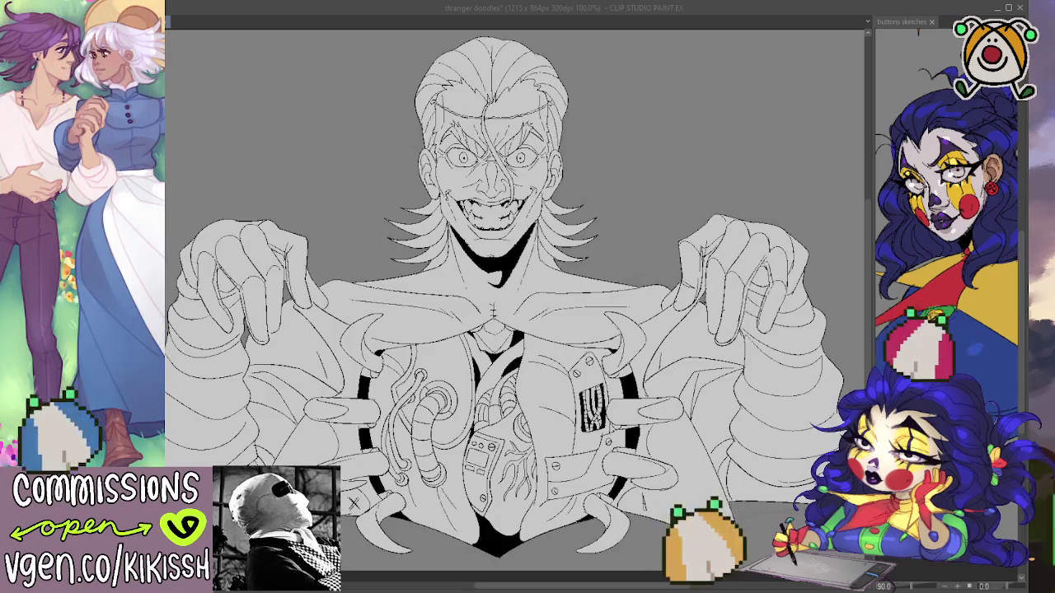
click(647, 507)
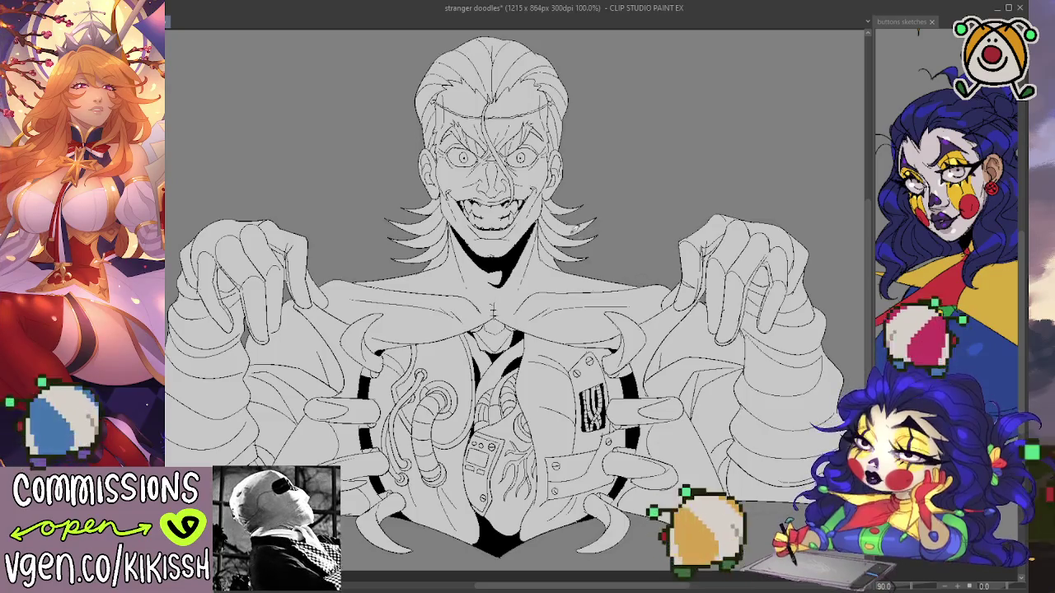
scroll(513, 201, up, 5)
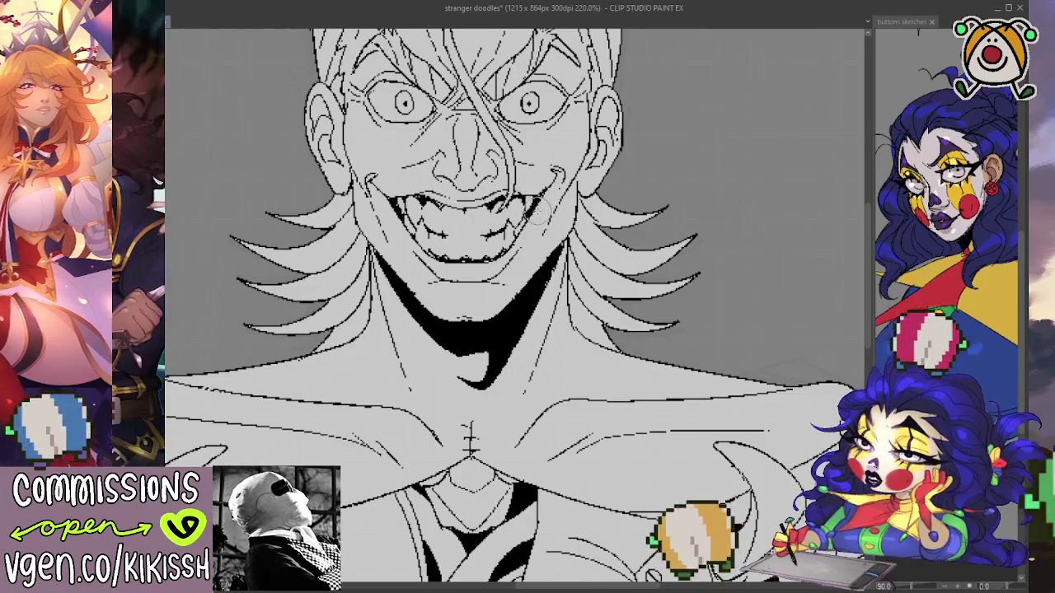
scroll(535, 189, down, 1)
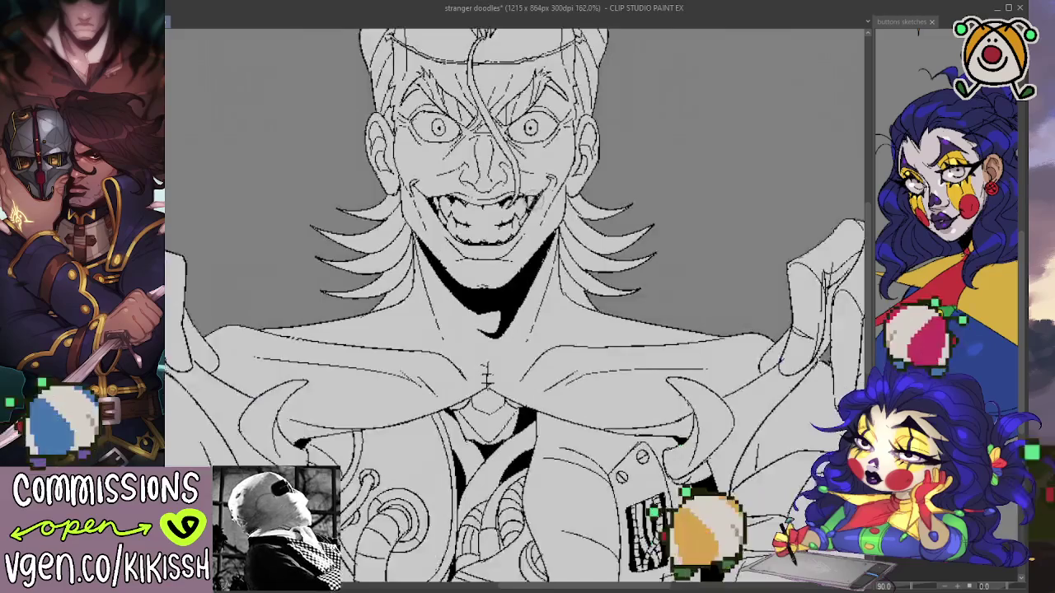
scroll(536, 190, down, 1)
scroll(535, 189, down, 1)
scroll(535, 189, down, 1)
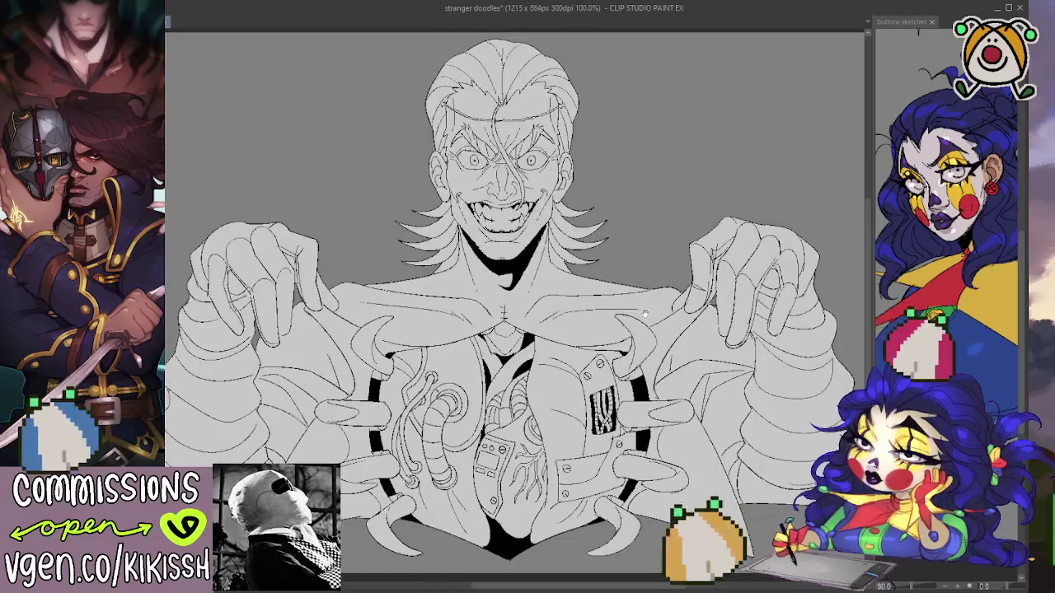